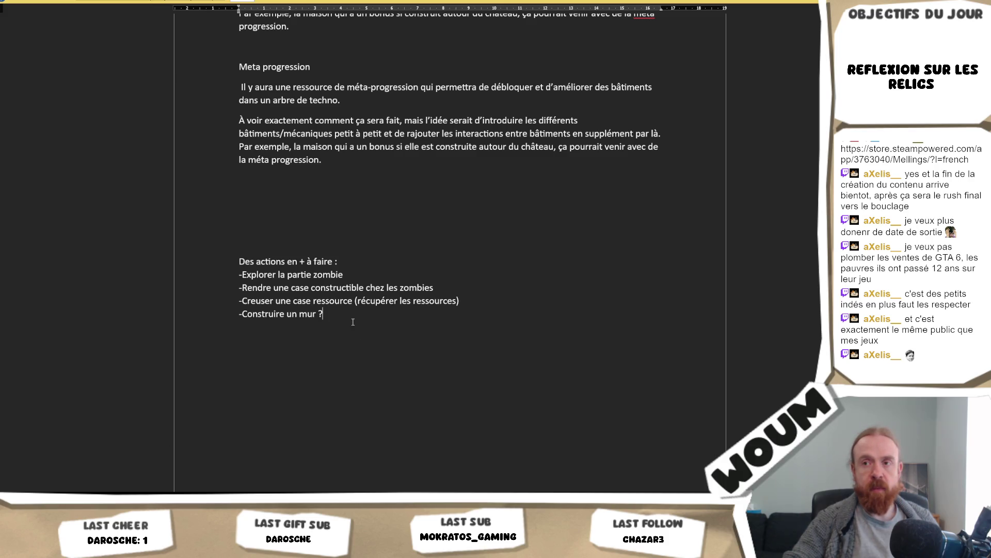
Start a new list line below the 'Construire un mur ?' item
key("Return")
type("-Exploration++ ")
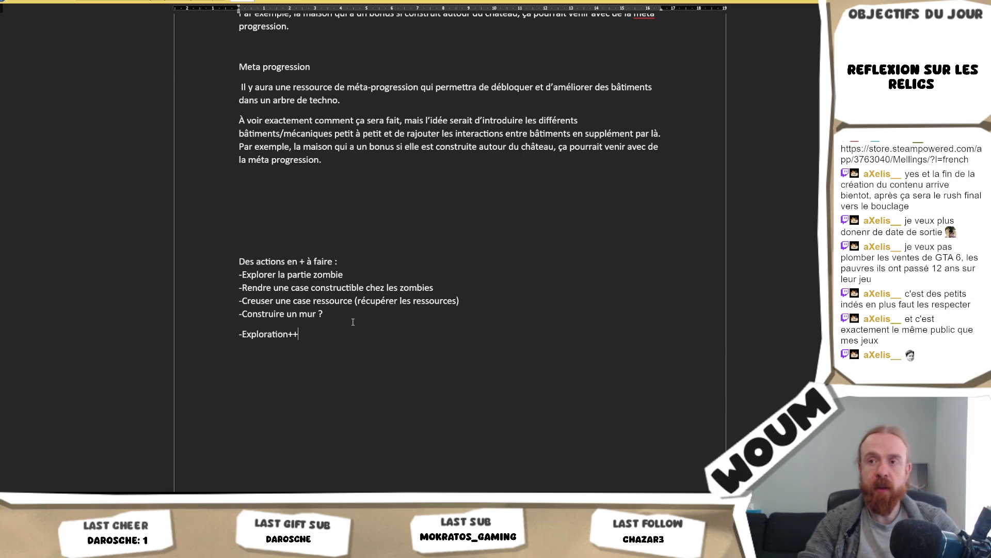
type("-Déplacer uin batim")
Add '-Exploration++', '-Déplacer un batiment' and the quality-tool free-upgrade item, fixing typos
key("BackSpace")
key("BackSpace")
key("BackSpace")
type("batiment")
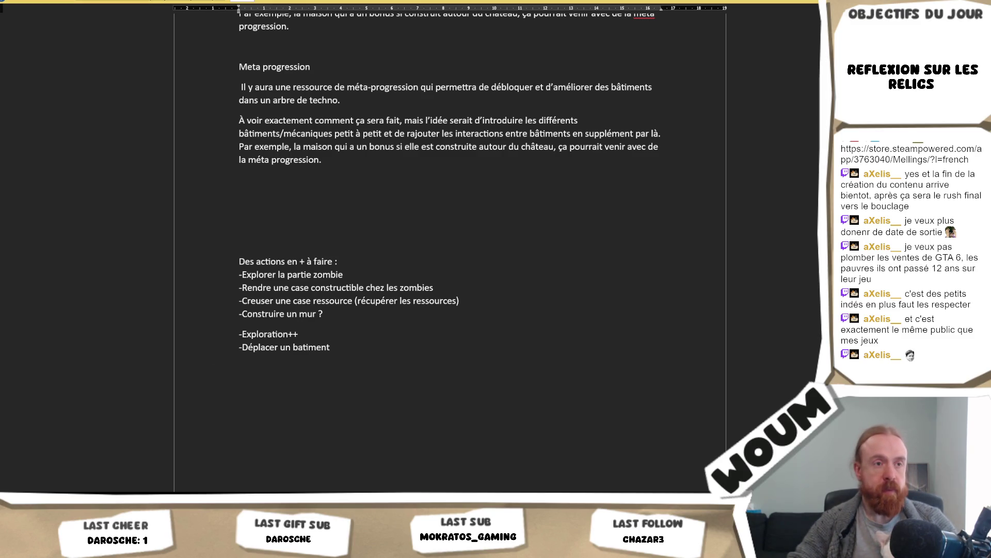
key("Return")
type("-Outil de qualité => améliroation gratuite d'un batiment")
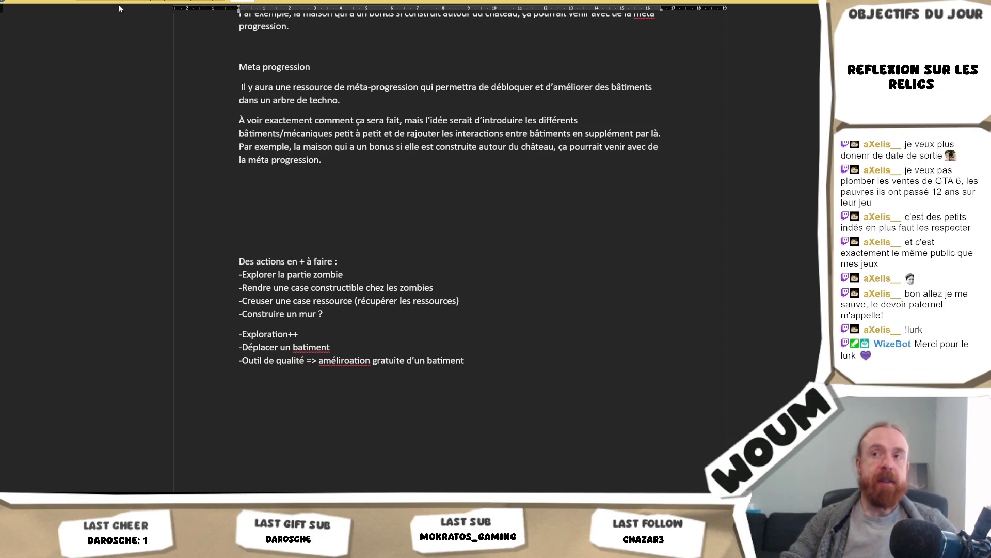
left_click(241, 333)
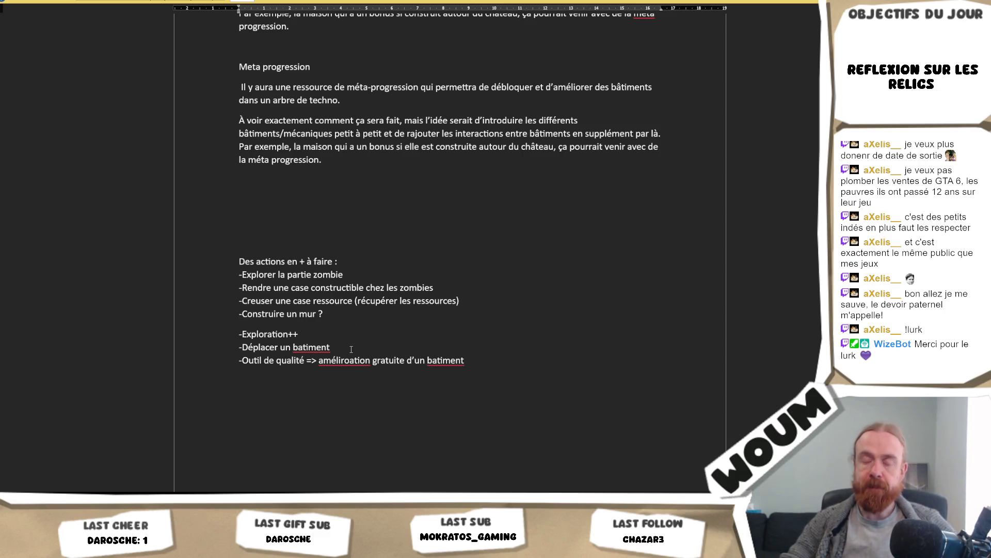
Remove the blank line above Exploration++ and reword the heading to ', des batiments qui font ça ?'
key("BackSpace")
key("Return")
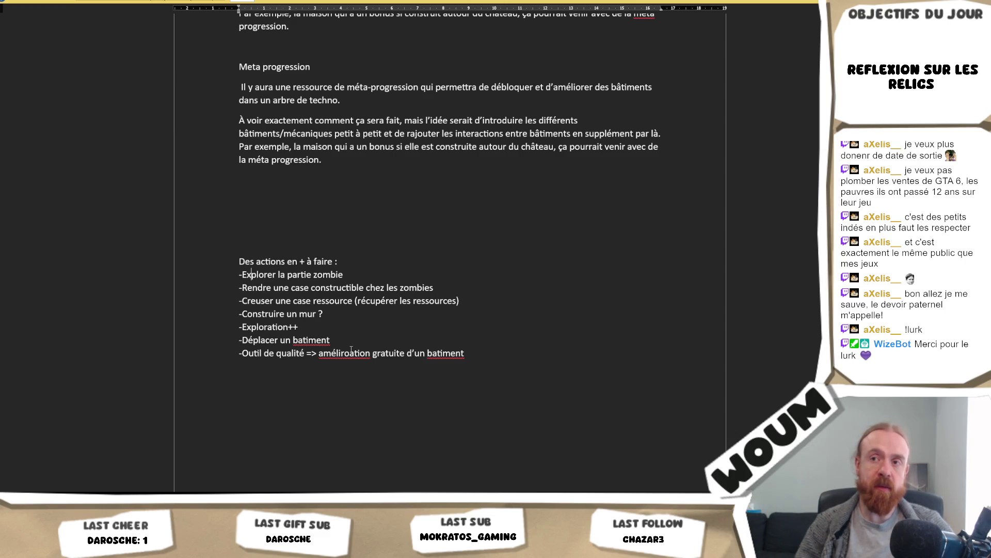
key("BackSpace")
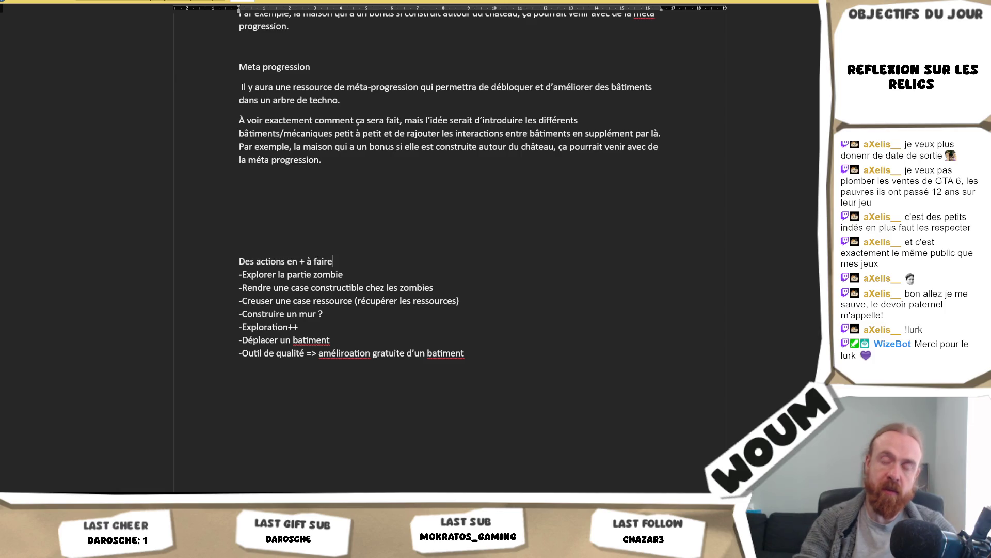
type(", des batiments qui font ça ?")
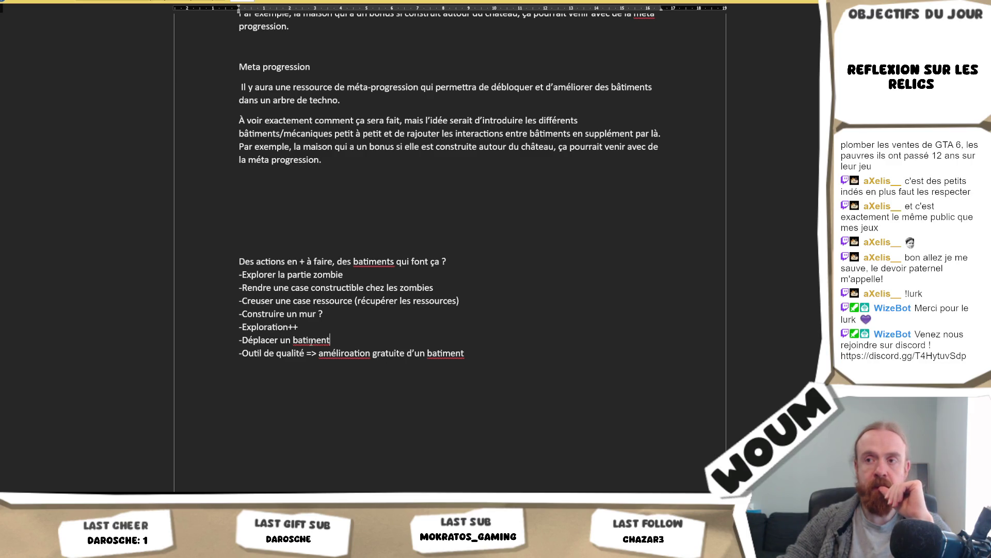
right_click(311, 340)
Correct the misspellings to 'bâtiment' twice and 'amélioration' via spelling suggestions
left_click(312, 349)
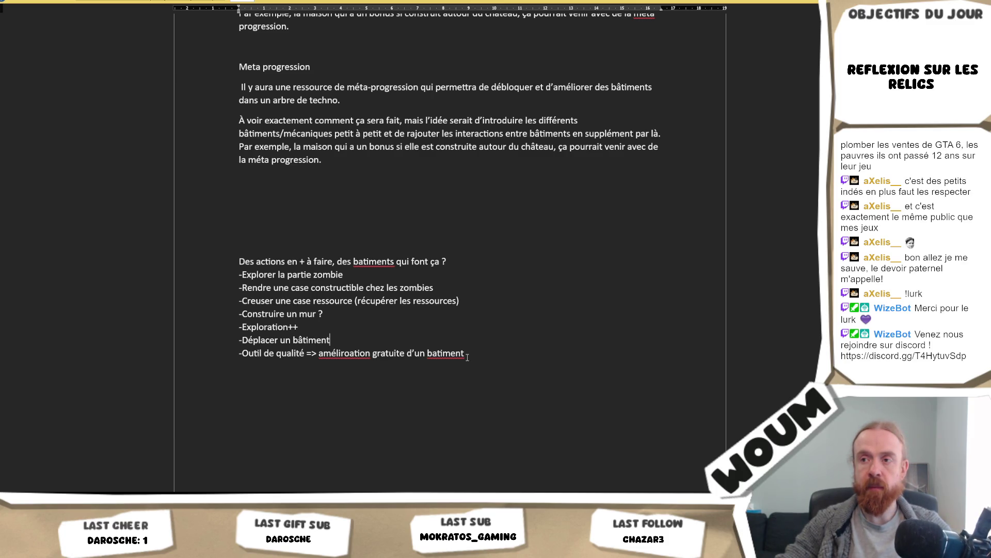
right_click(355, 354)
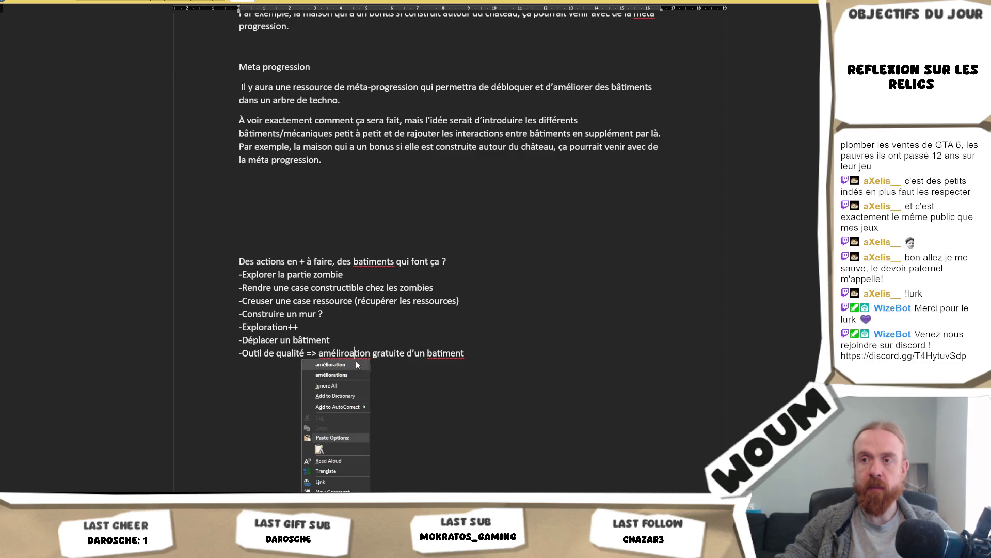
left_click(356, 360)
right_click(447, 355)
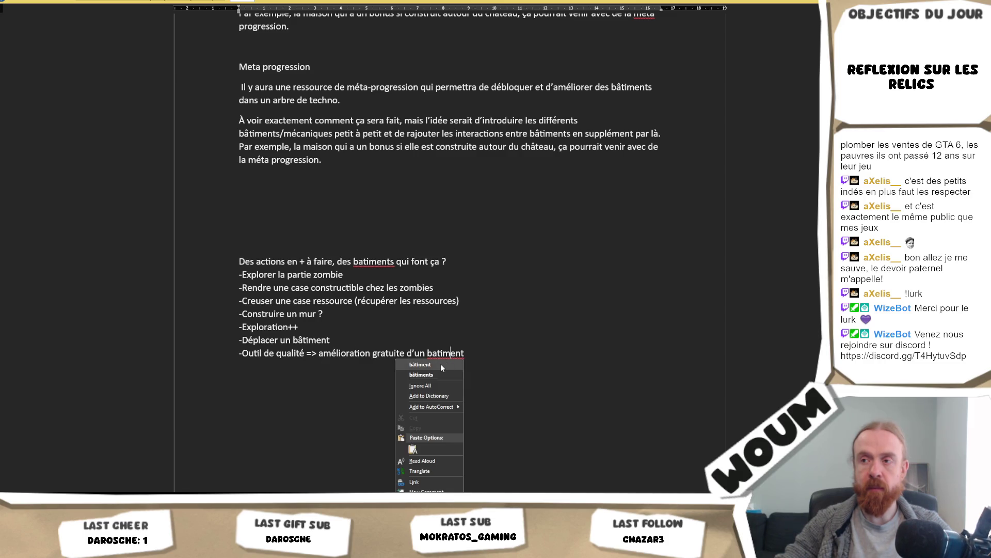
left_click(441, 363)
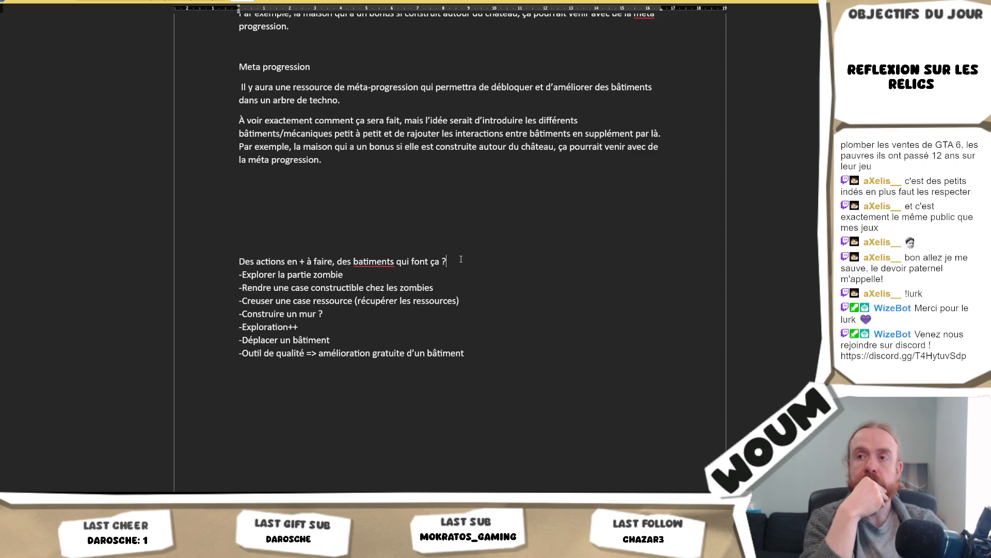
key("ctrl+End")
Write the paragraph on forgetting to use the exploration building at the start of a turn
key("Return")
type("T'as un batiment explo, tout les X tours, tu")
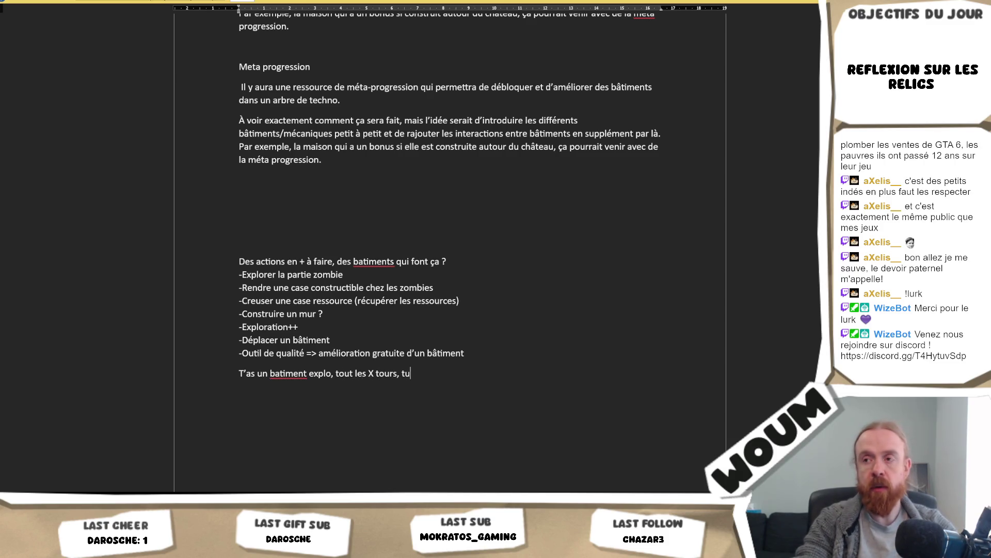
type("peux explo en +")
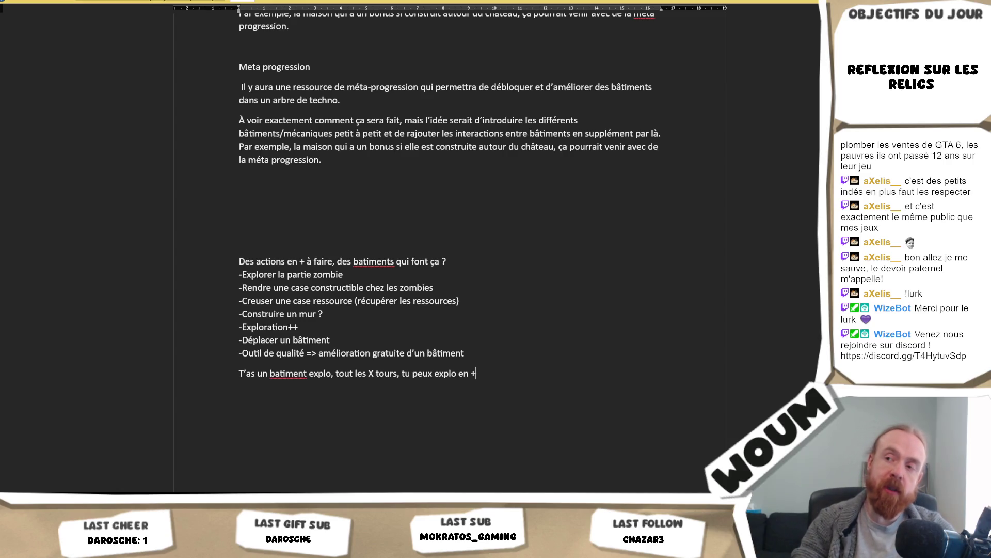
type("=> les gens vont oublier")
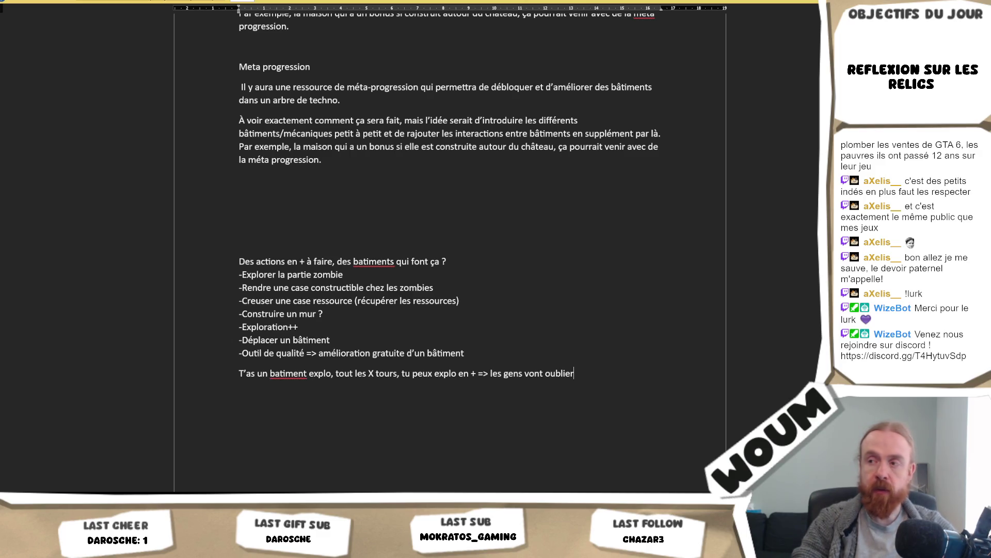
type("et le faire en fin de tour alors qu'il aurait fallu le faire en début de tour")
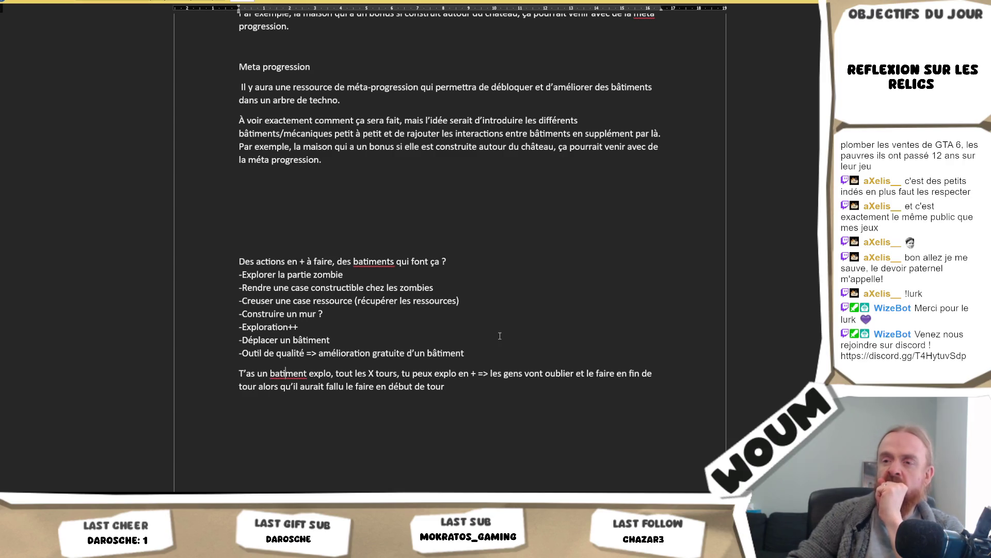
left_click(496, 354)
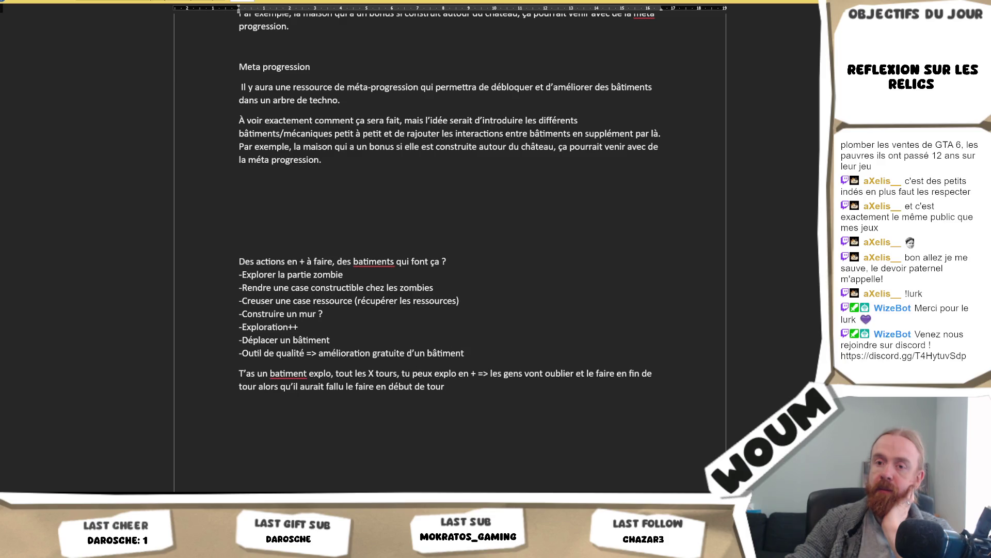
Switch from the Word notes to the Unity game project
left_click(61, 478)
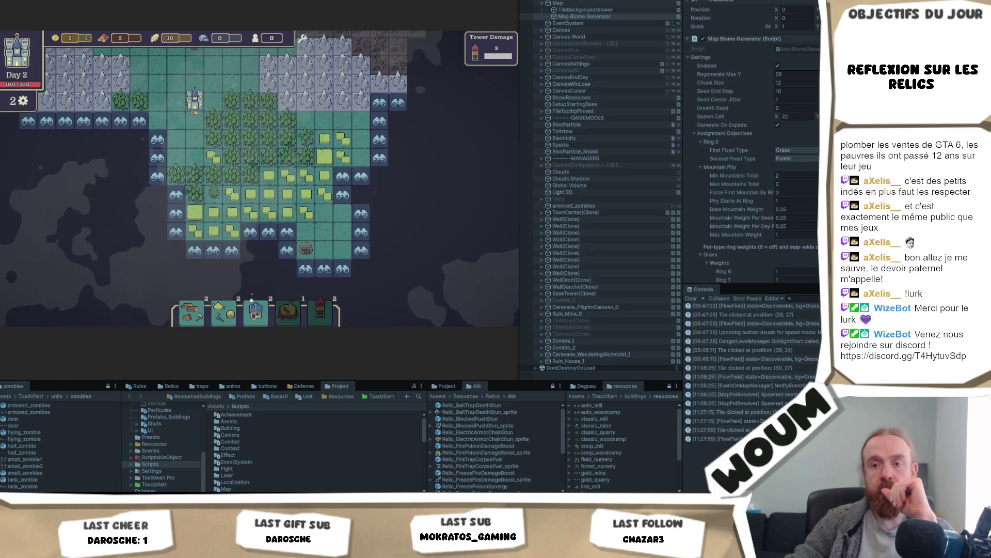
Add 'Faudrait prévoir sur l'ui les jours à venirs une barre' to the notes and return to Unity
key("alt+Tab")
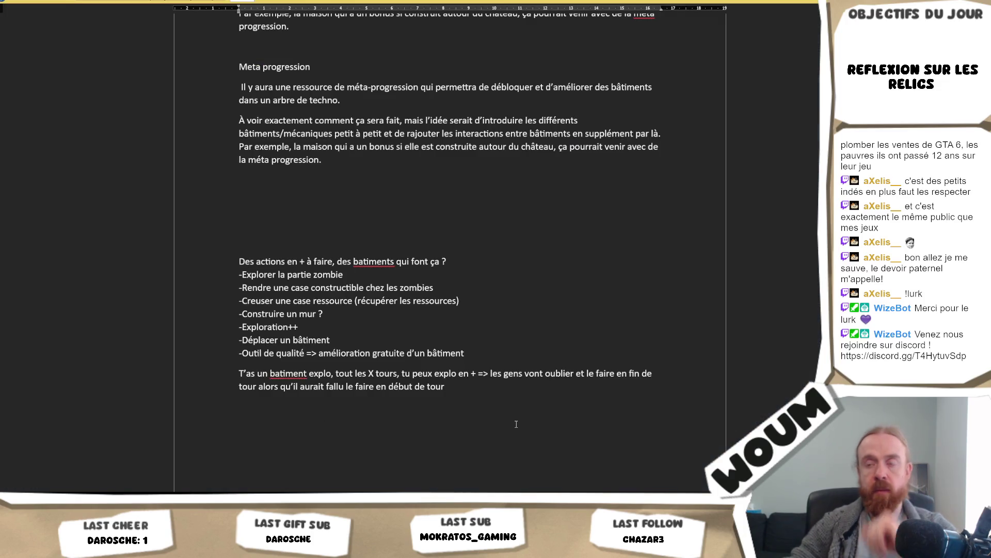
key("Return")
key("Return")
key("Return")
type("Faudrait prévoir sur l'ui")
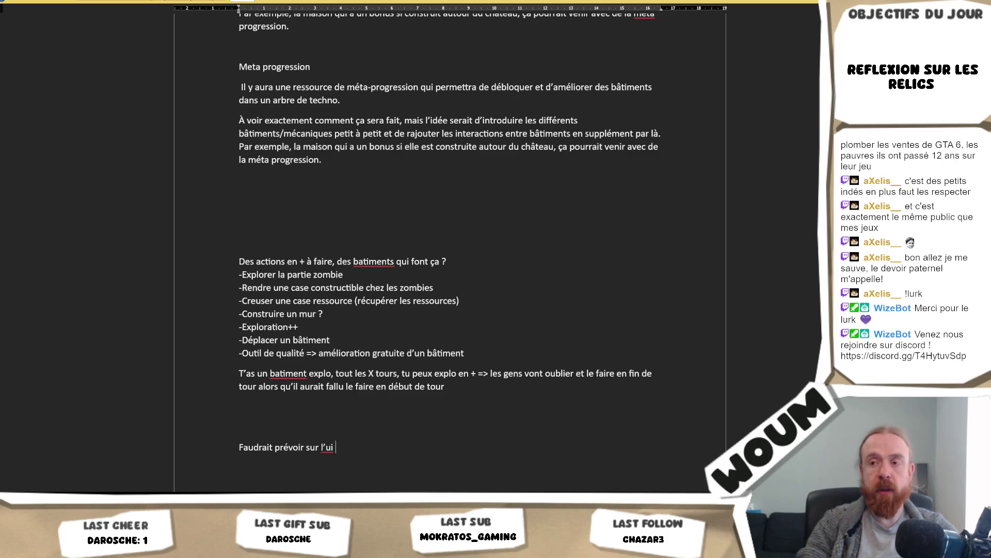
type(" les jours à venirs")
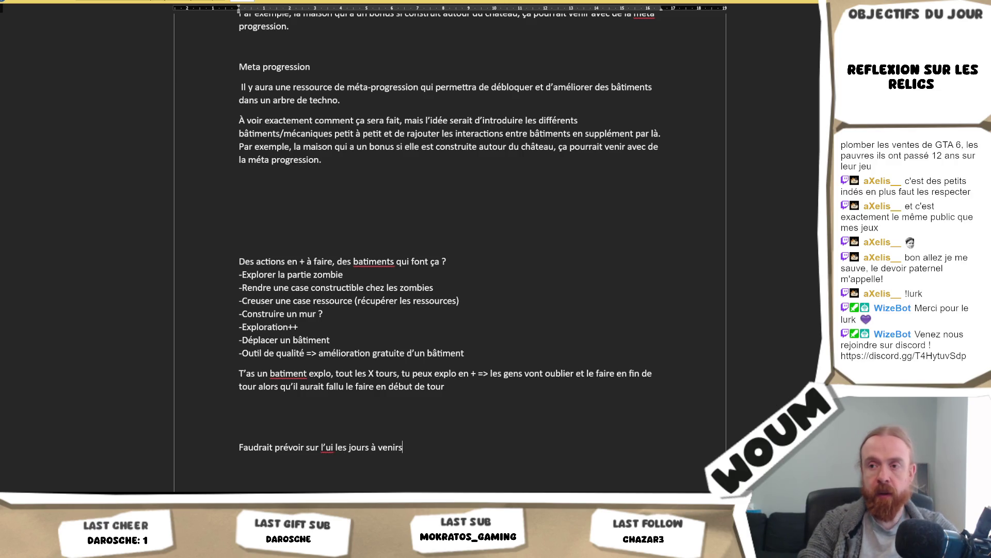
key("alt+Tab")
key("alt+Tab")
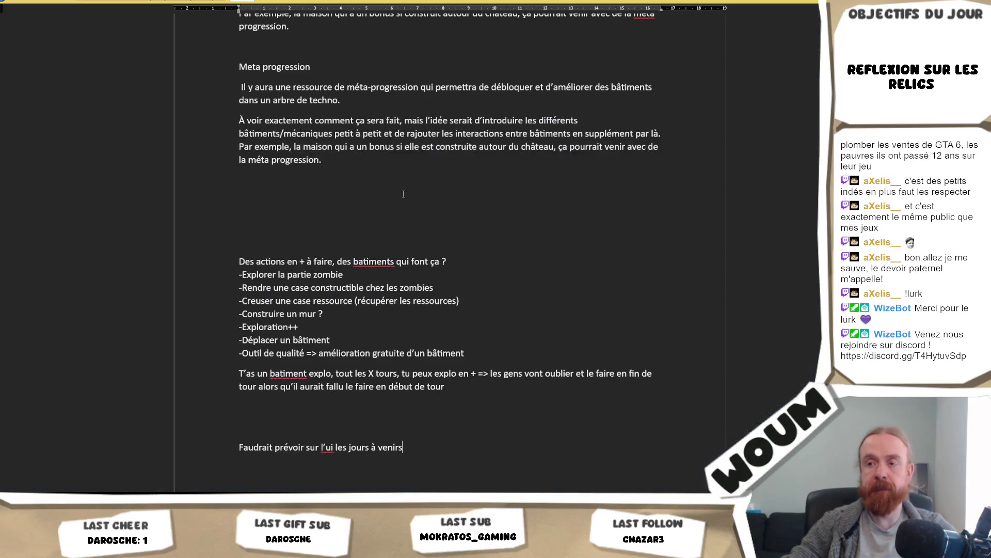
type("s une barre")
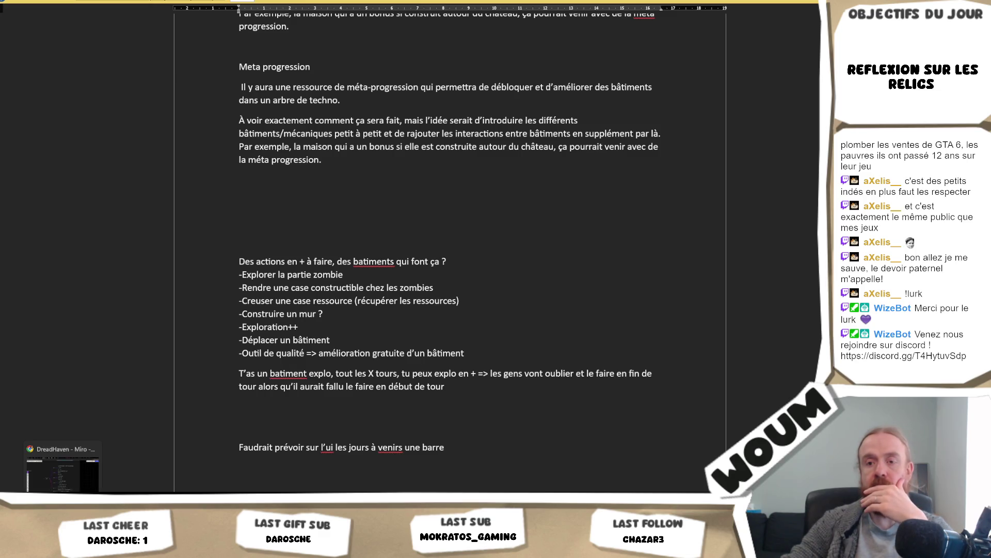
left_click(55, 475)
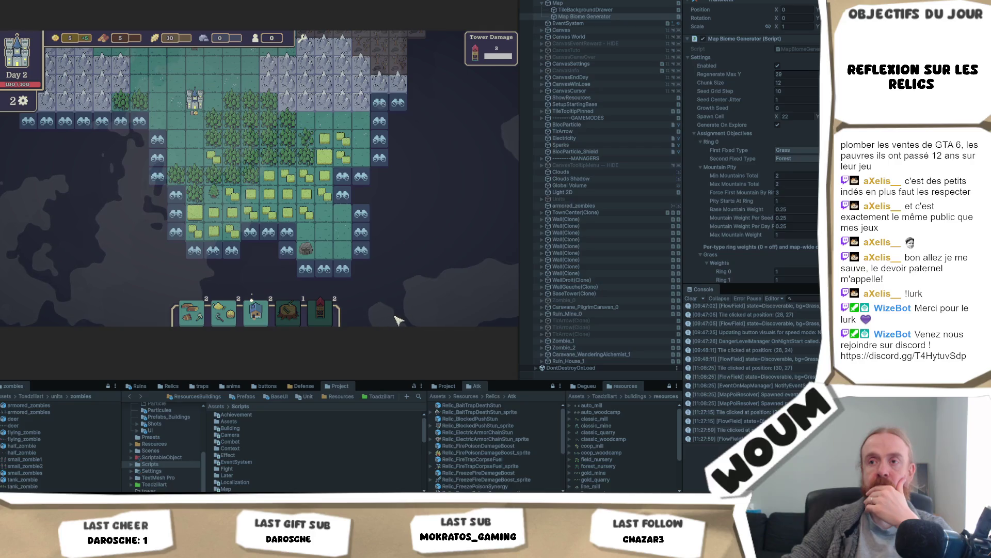
Pan the game map to see the top row, then return to the design notes
key("w")
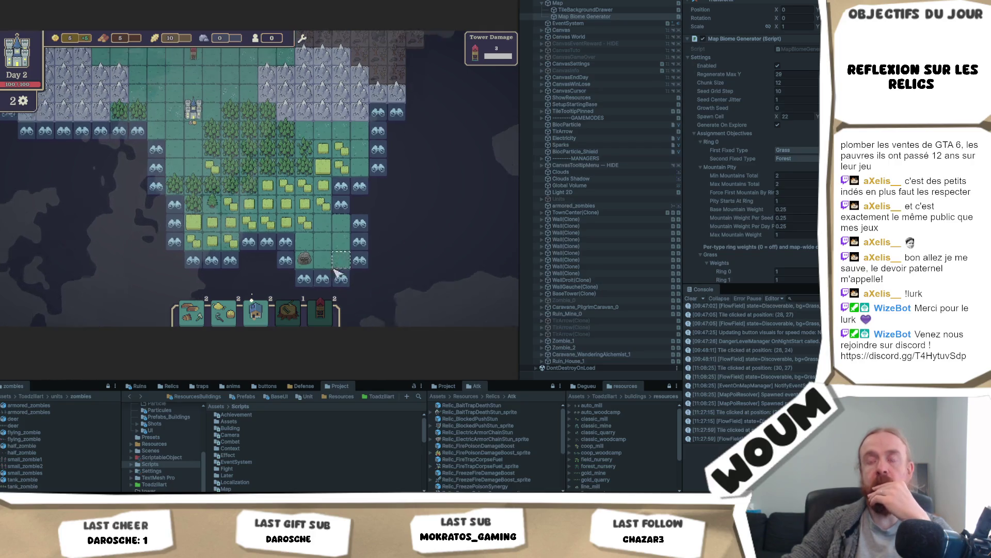
key("w")
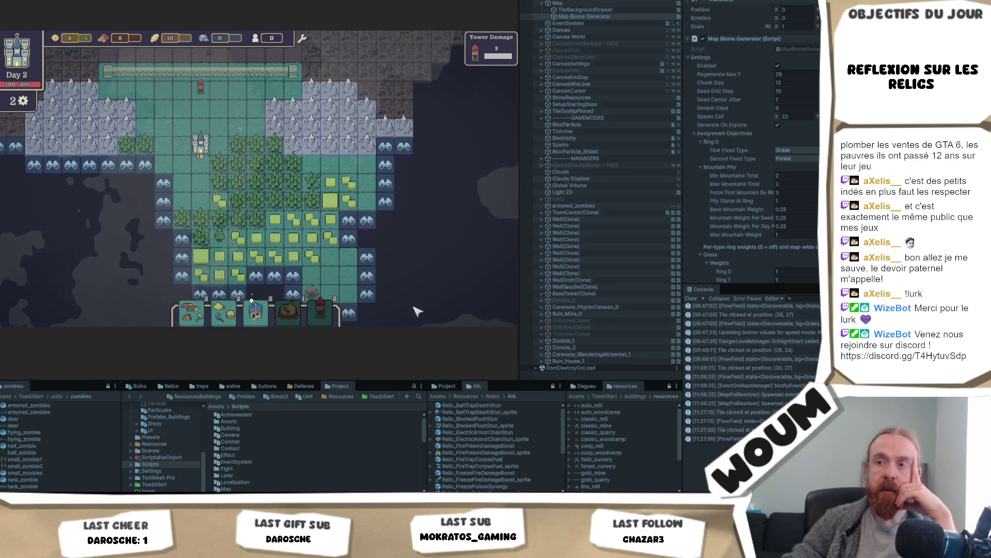
key("alt+Tab")
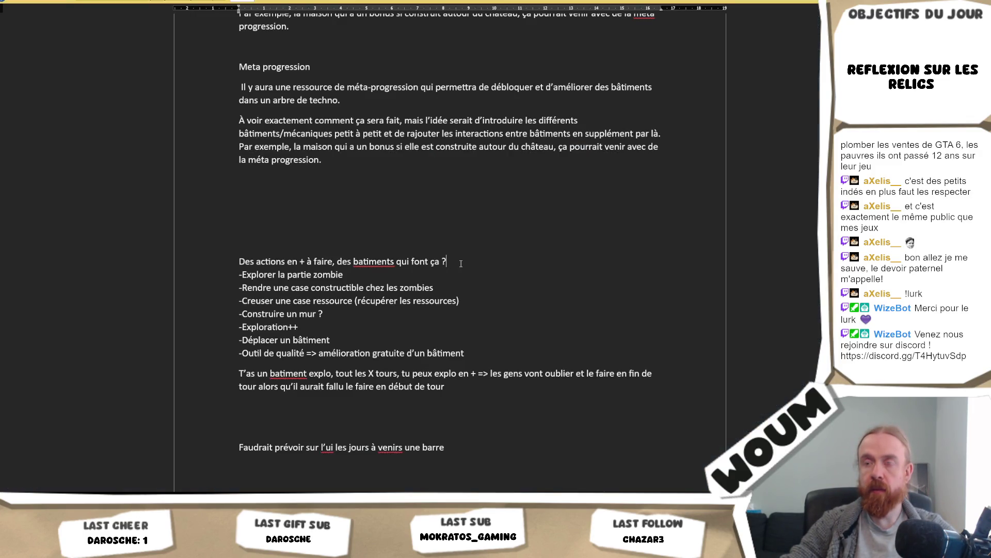
Reword the action-list intro to say the actions are « batiments » en bas, then back to Unity
left_click_drag(447, 261, 333, 262)
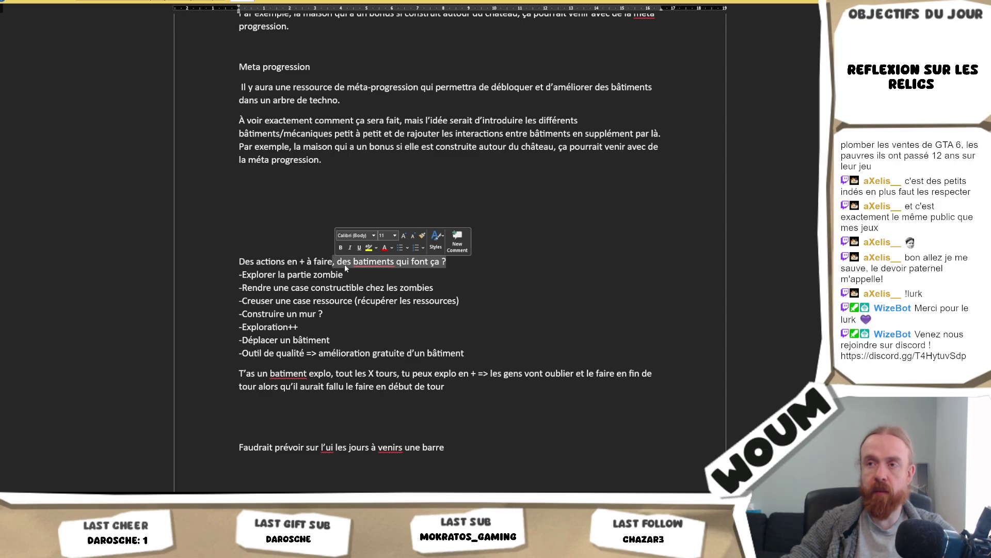
type(", qui sont des ")
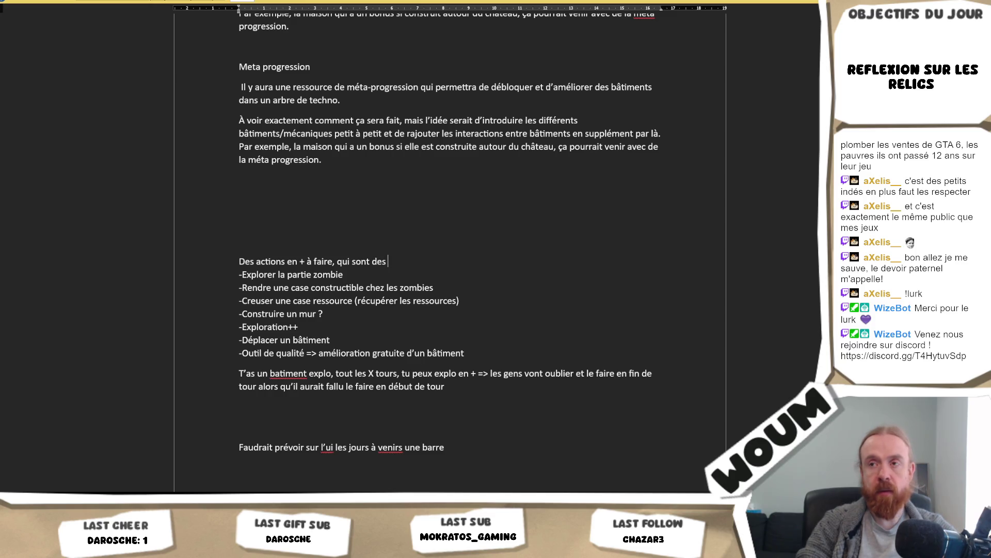
type("« batime")
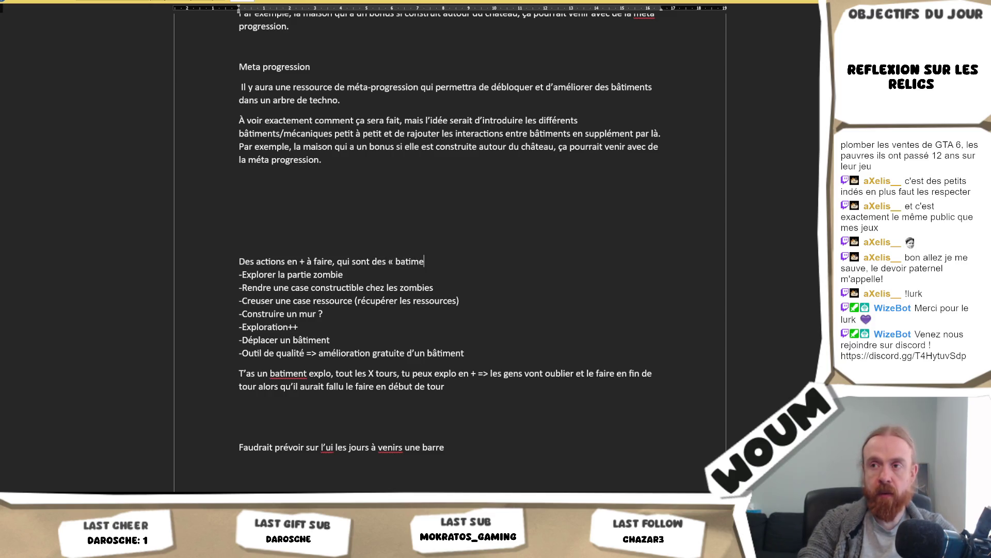
type("nts en lie")
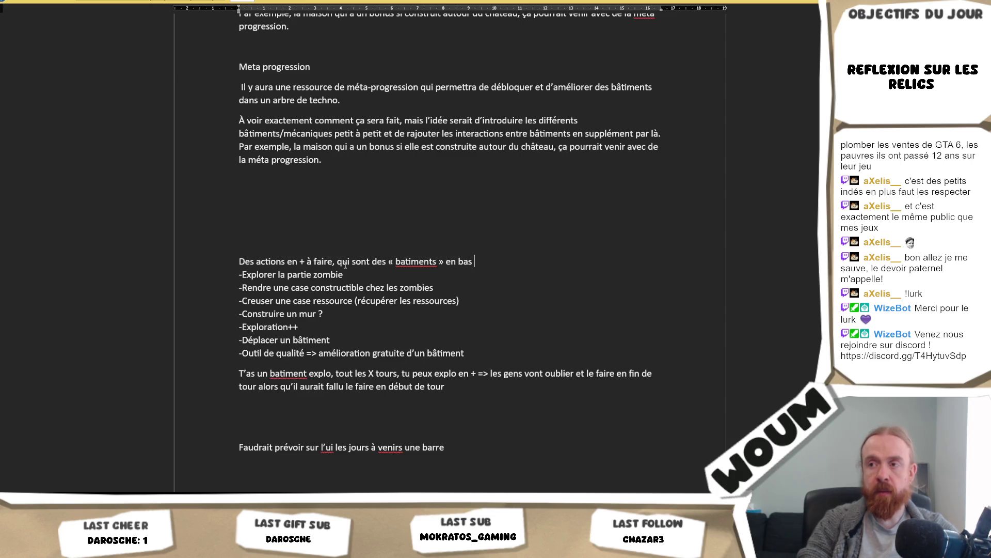
key("alt+Tab")
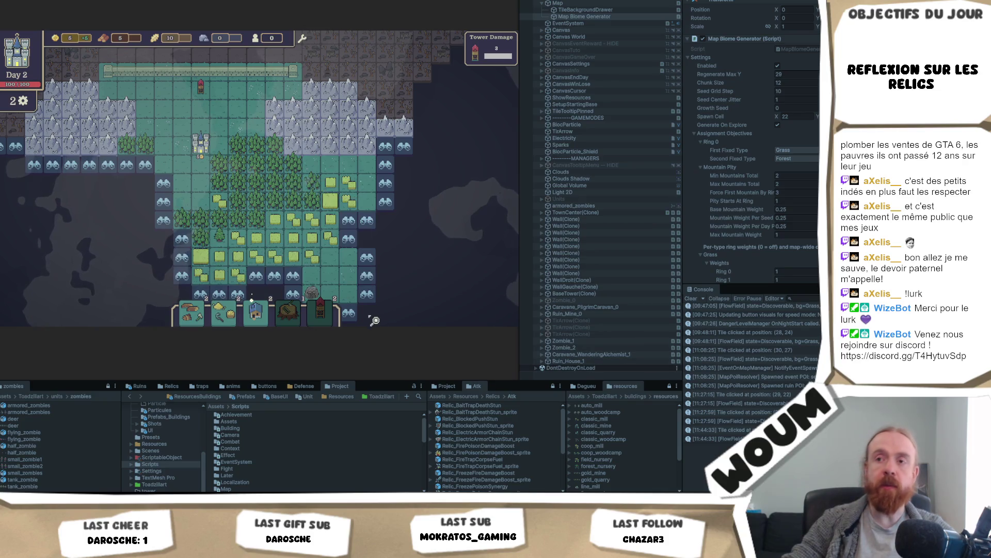
Expand Canvas > Bottom in the Hierarchy and select the build-bar Panel
left_click(402, 312)
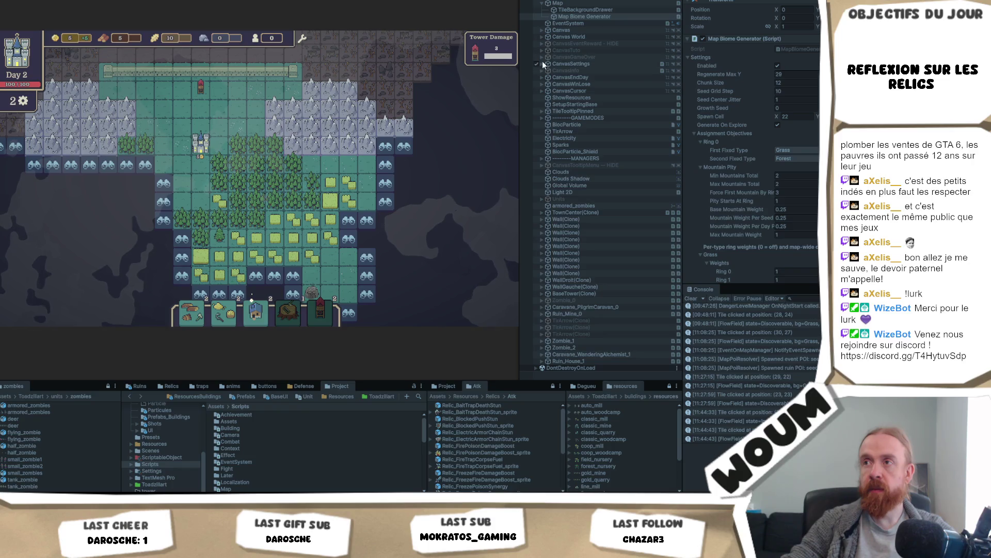
left_click(542, 30)
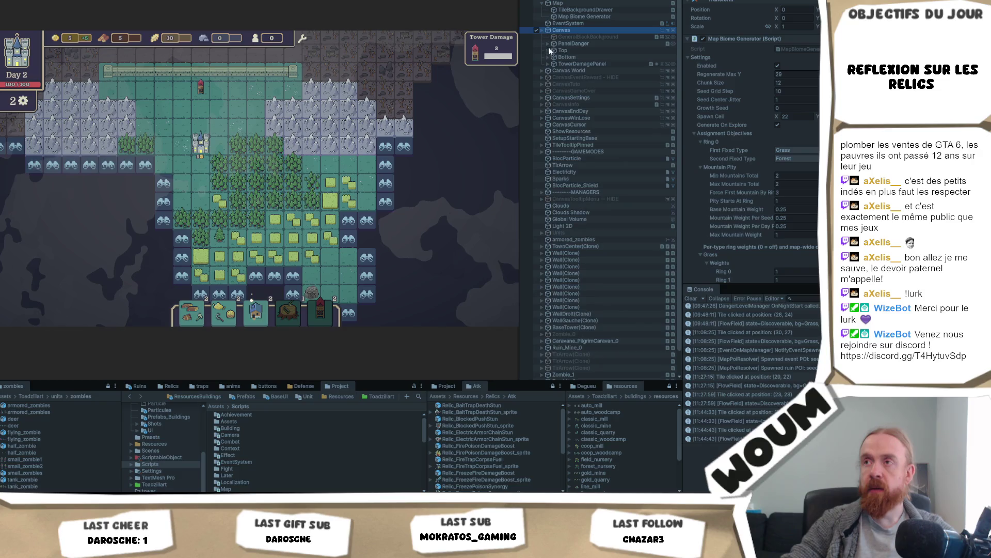
left_click(547, 55)
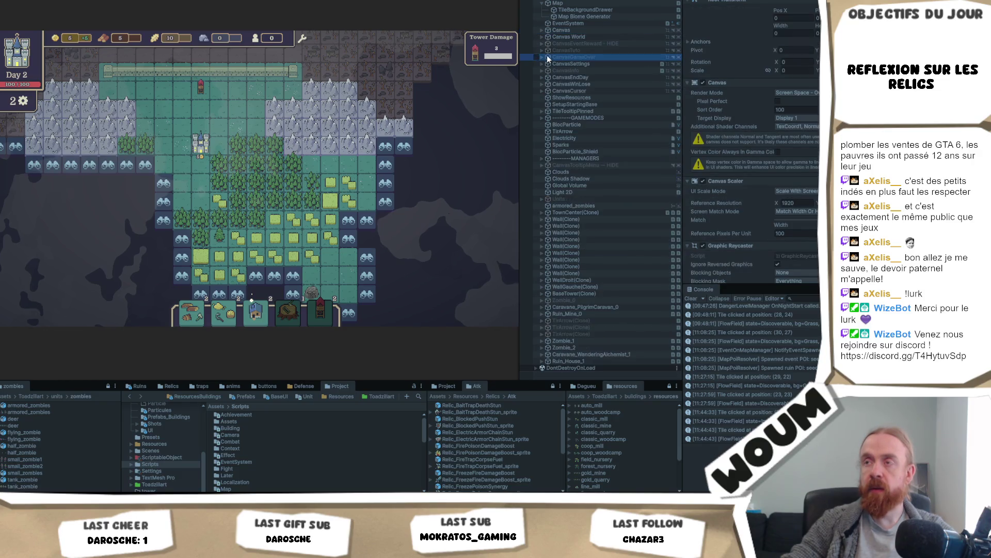
left_click(540, 29)
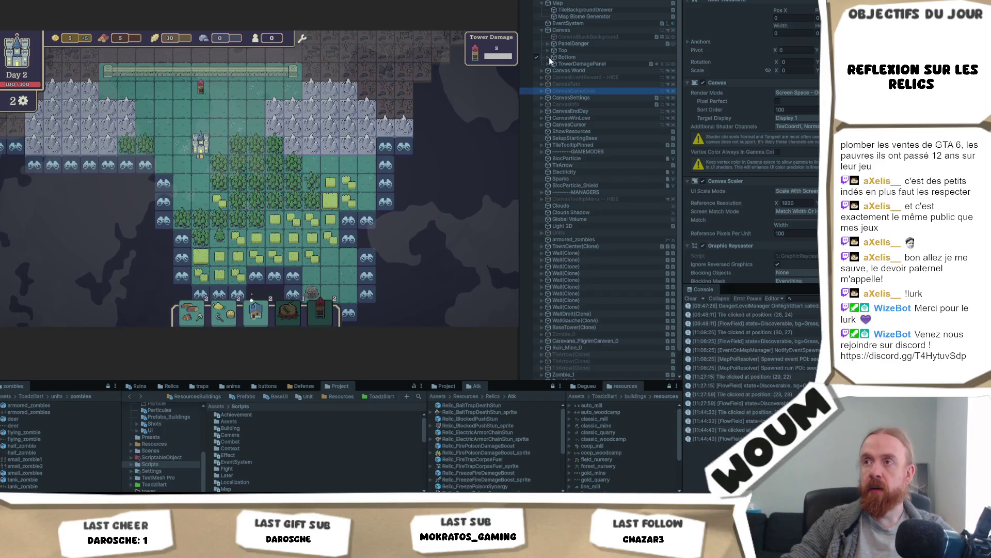
left_click(549, 57)
left_click(555, 64)
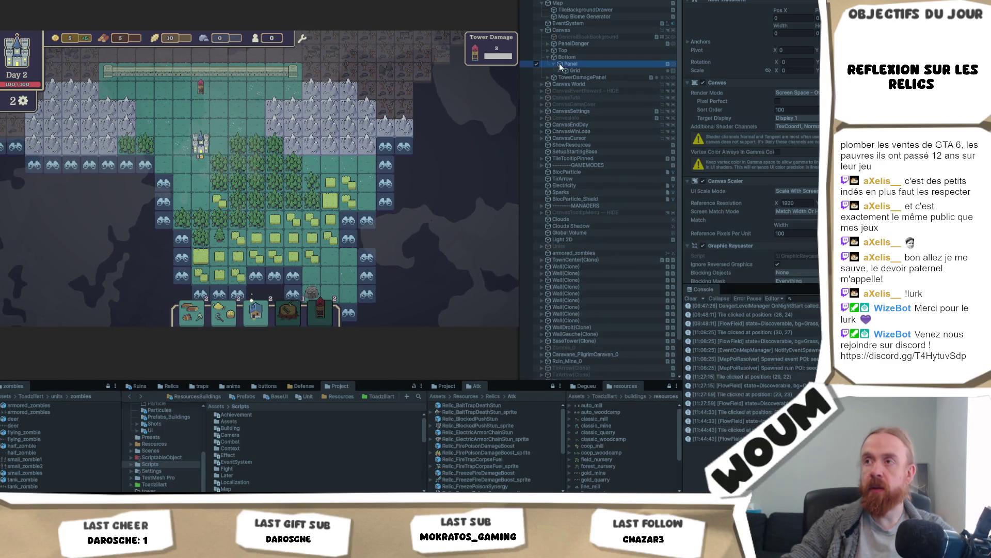
Duplicate the Panel under Bottom with Ctrl+D, keeping the original plus one copy
key("ctrl+d")
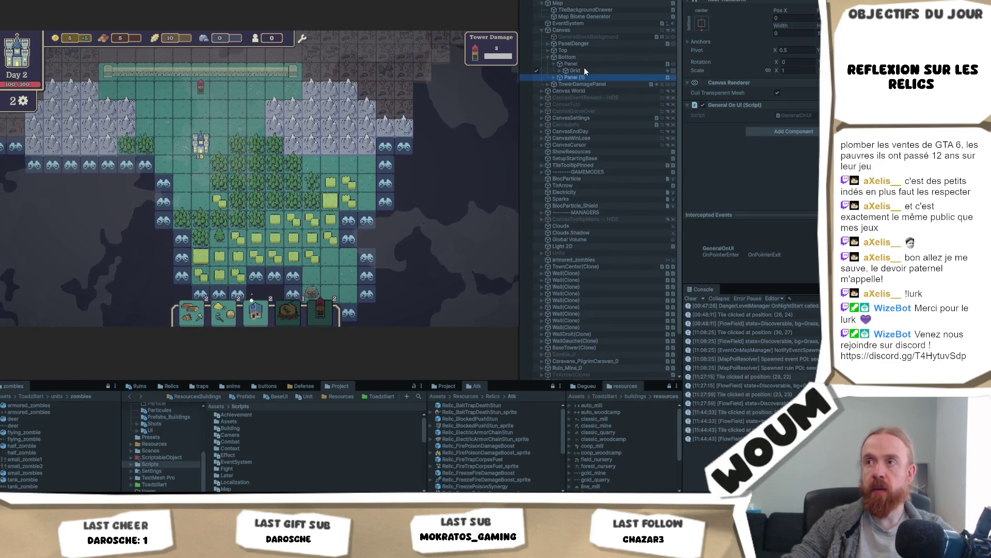
key("Delete")
left_click(583, 68)
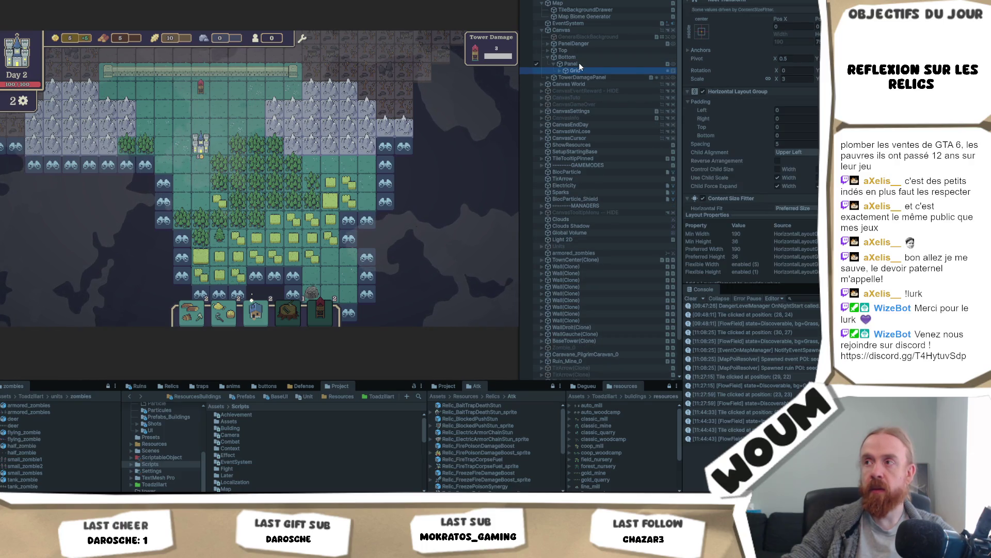
left_click(579, 62)
key("ctrl+d")
right_click(580, 64)
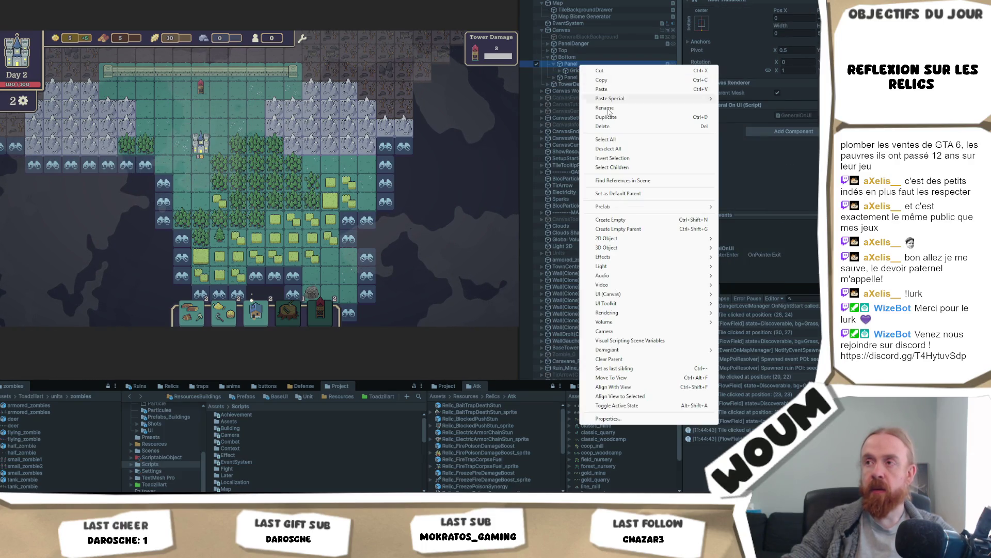
Wrap Panel in a new empty parent GameObject under Bottom and move Panel (1) into it
left_click(650, 229)
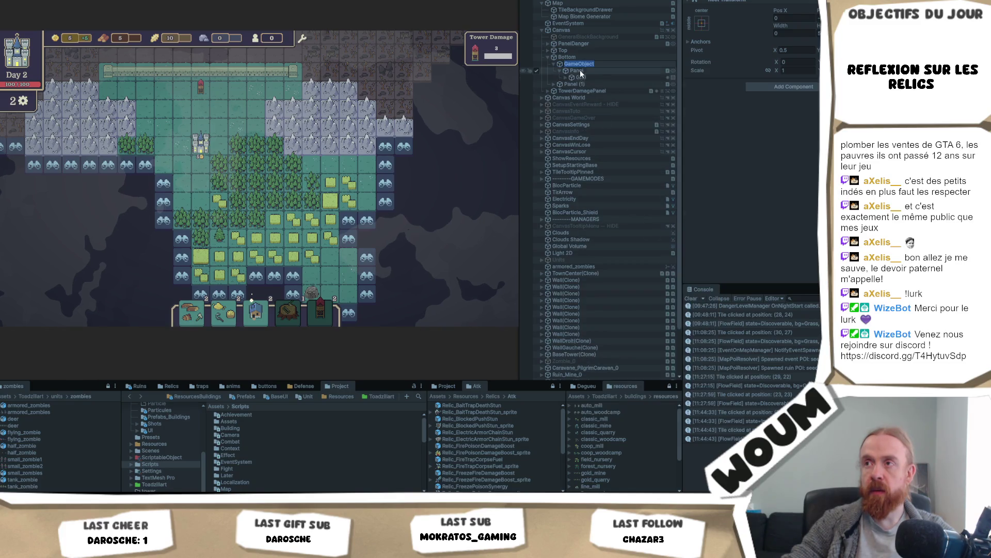
left_click(580, 83)
left_click_drag(573, 82, 582, 68)
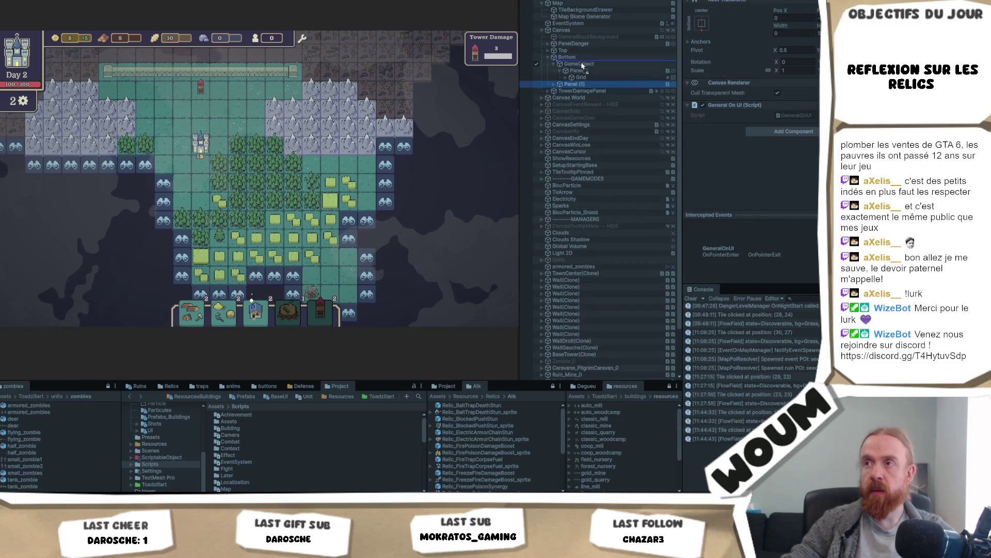
left_click(581, 63)
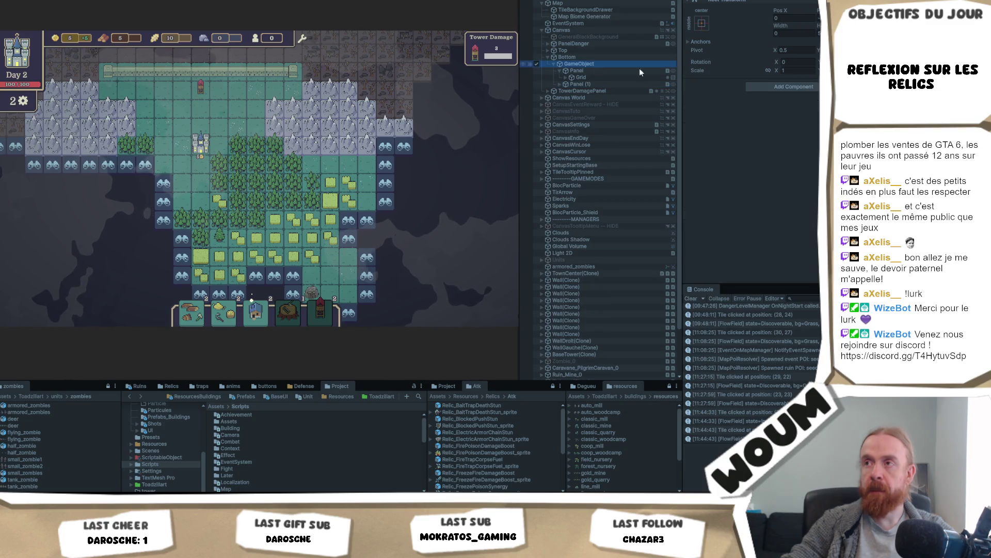
Add a Horizontal Layout Group component to the new GameObject
left_click(785, 87)
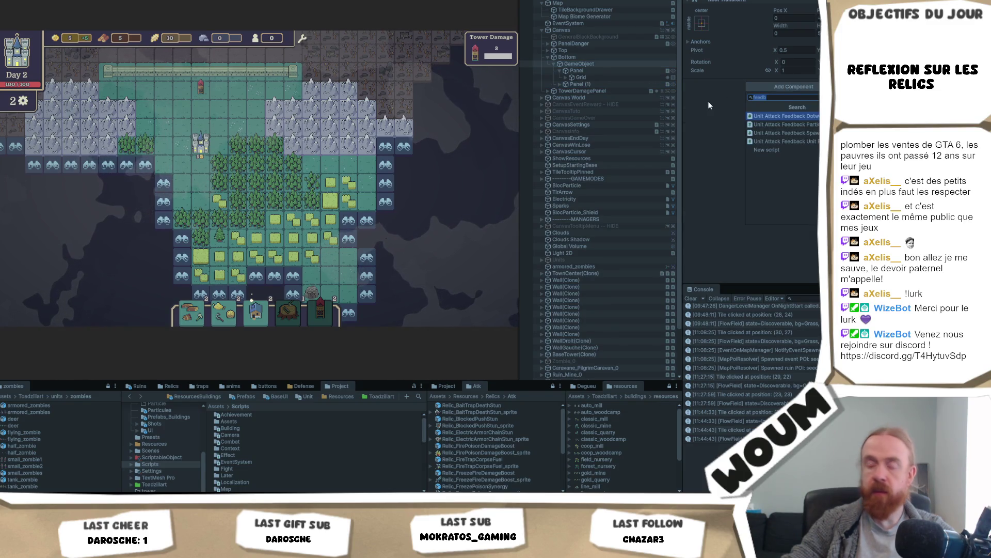
type("verti")
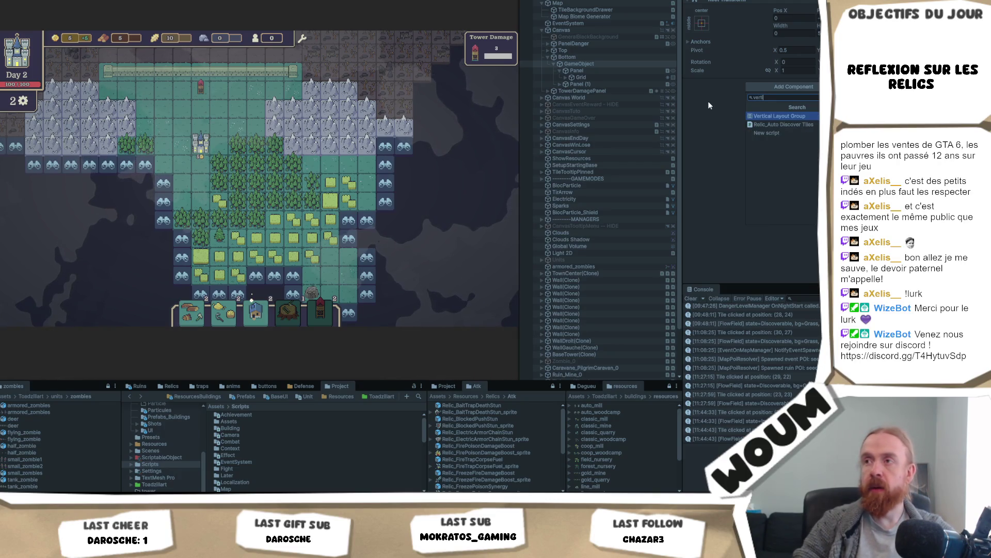
key("BackSpace")
key("BackSpace")
key("BackSpace")
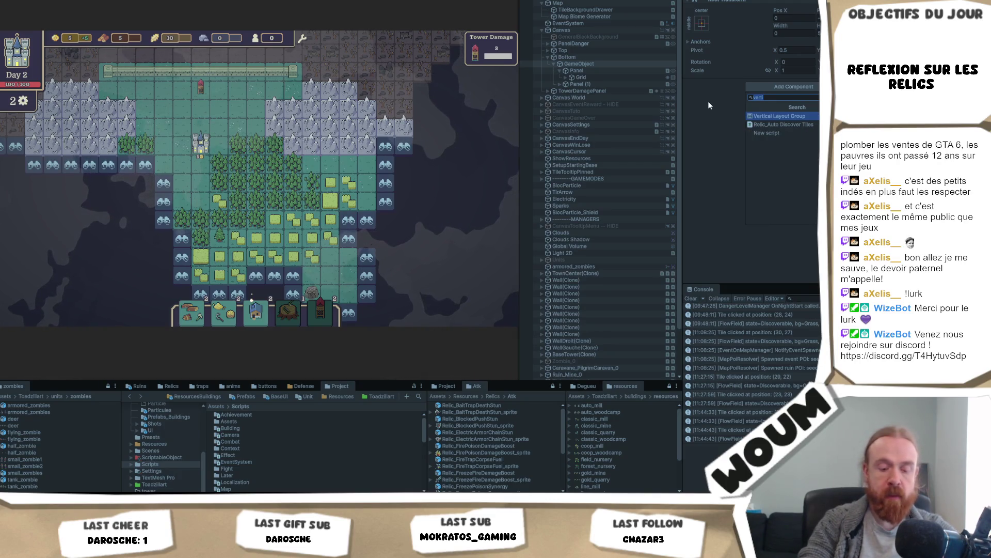
type("hori")
key("Return")
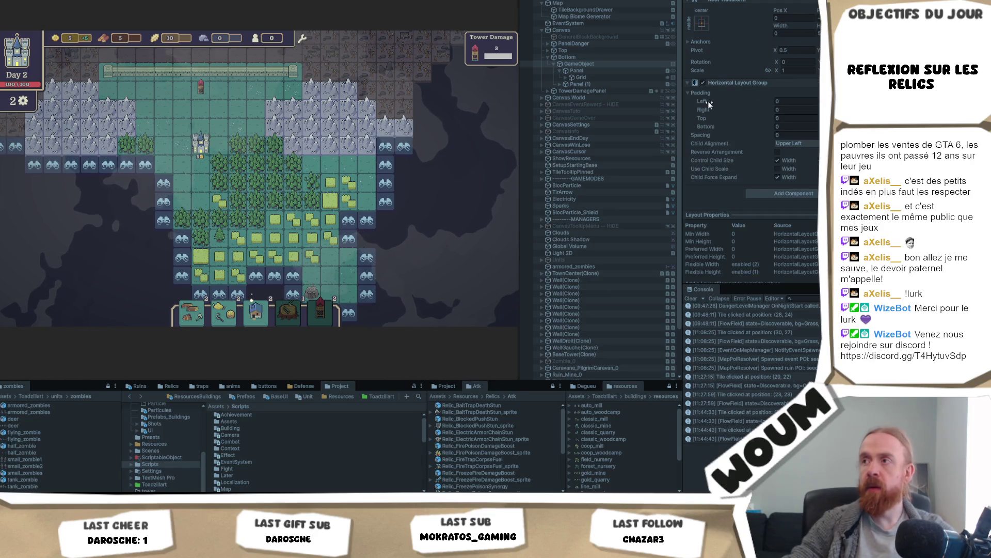
Change the GameObject's child alignment and stretch it across the screen width with the middle-stretch anchor preset
left_click(798, 143)
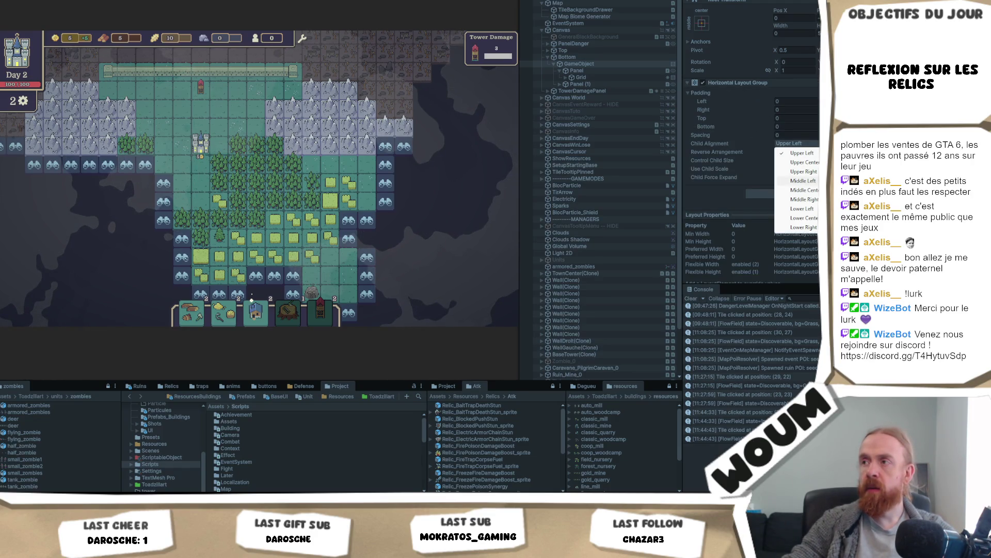
left_click(798, 180)
left_click(701, 23)
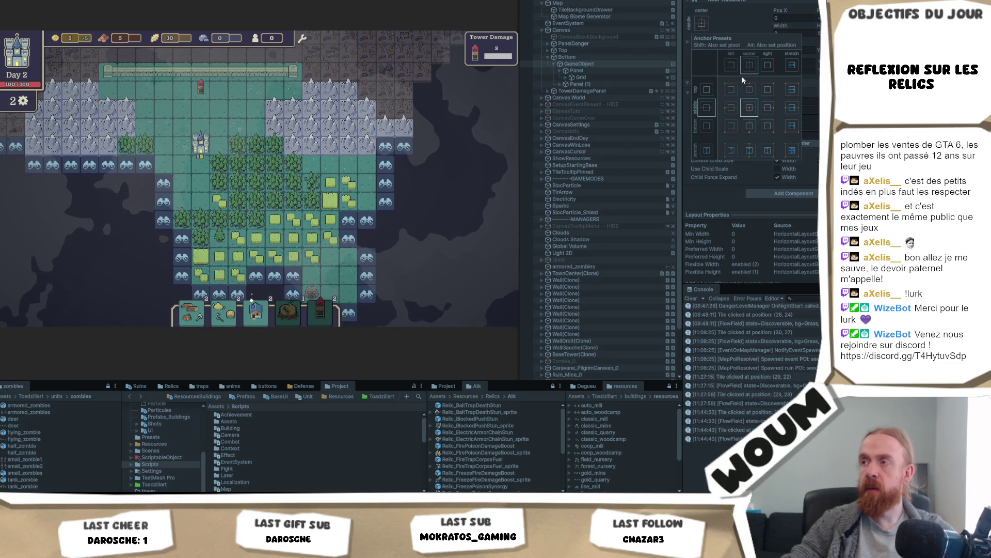
left_click(794, 113)
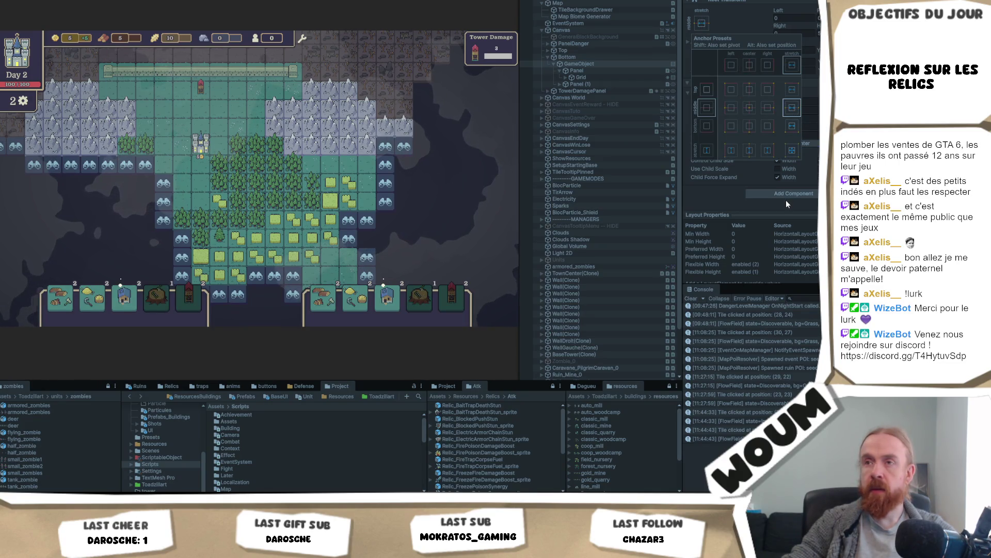
left_click(596, 82)
key("Delete")
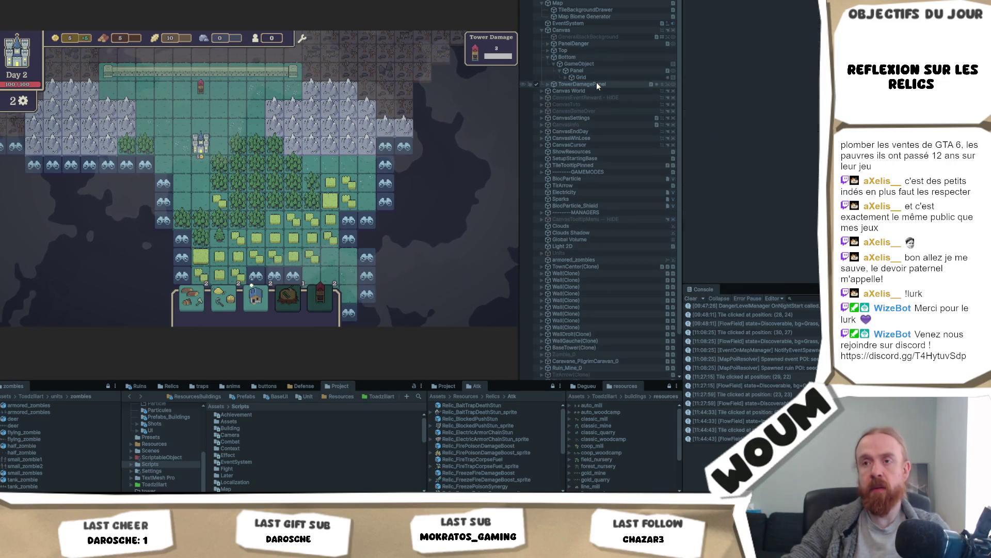
key("ctrl+z")
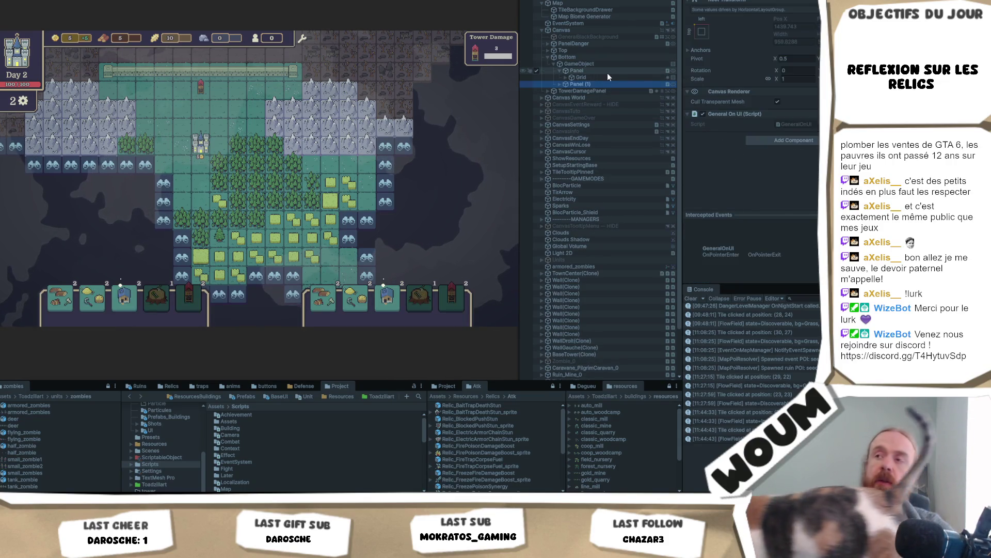
Expand Panel (1)'s Grid and delete three duplicated build buttons from the second bar
left_click(607, 72)
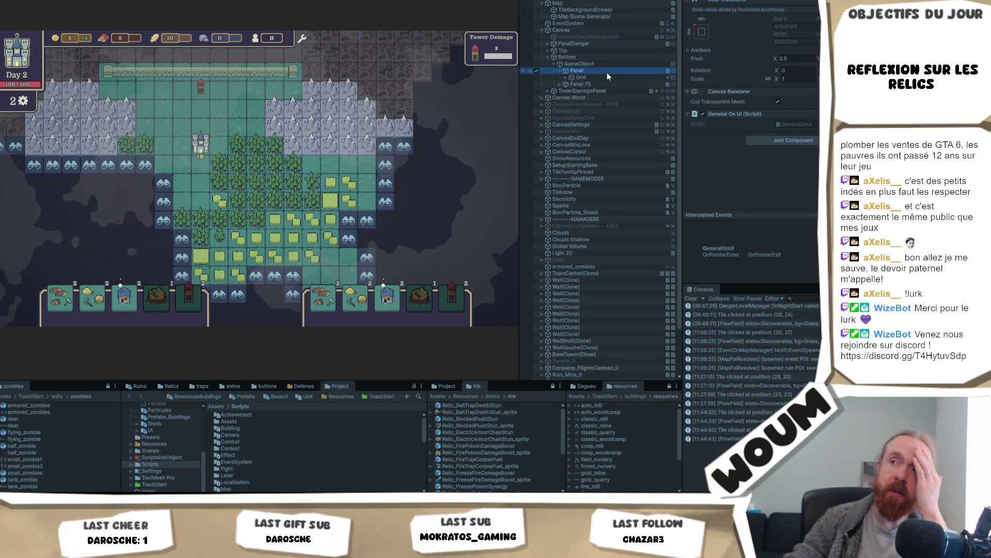
left_click(607, 63)
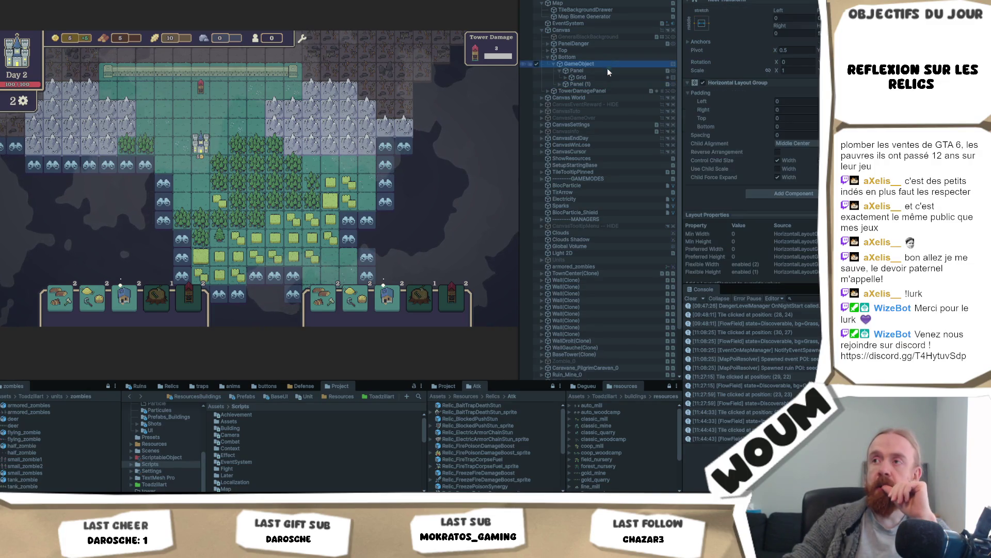
left_click(602, 83)
left_click(559, 85)
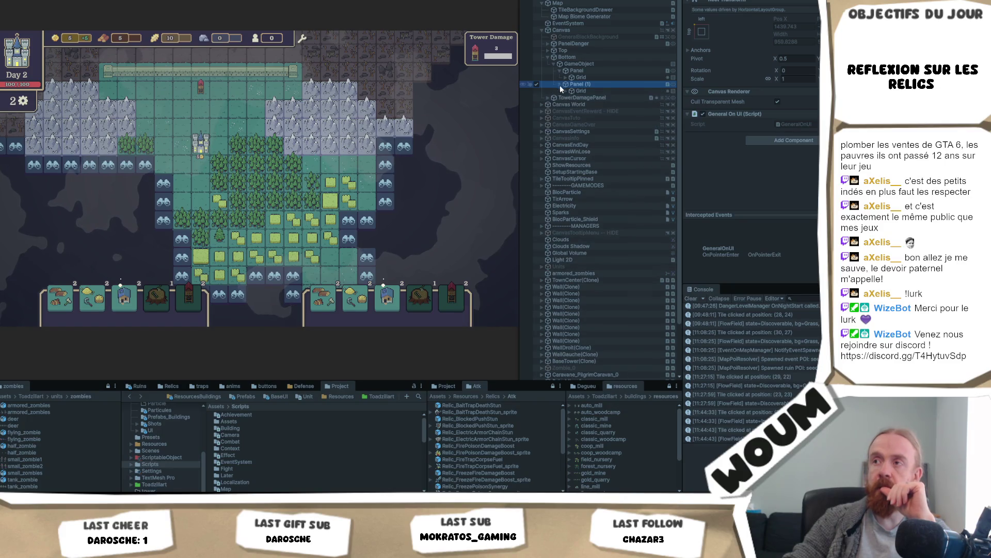
left_click(571, 91)
left_click(593, 117)
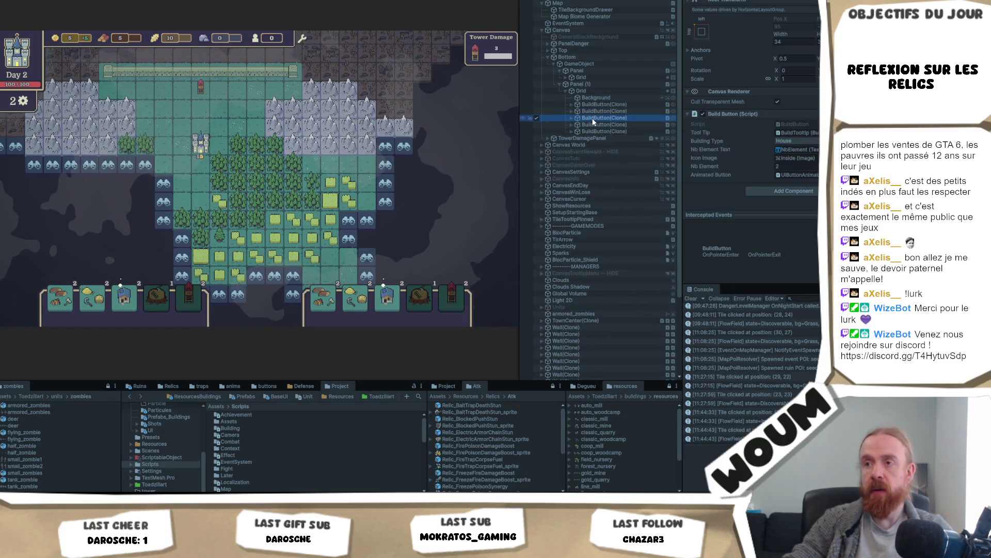
key("Delete")
left_click(599, 116)
key("Delete")
key("Delete")
left_click(592, 84)
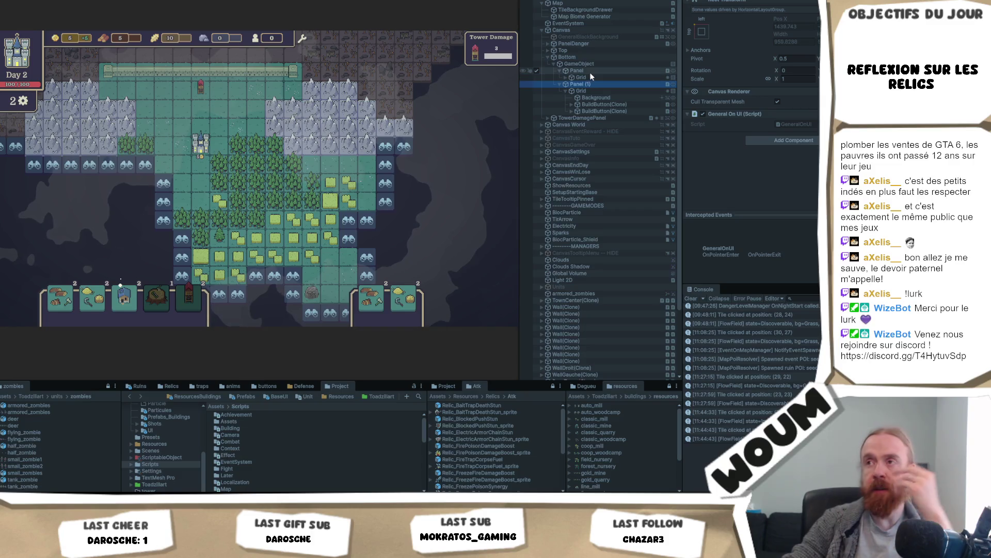
Set the first Panel's Grid child alignment to Middle Center and adjust the GameObject's layout so it no longer forces child widths
left_click(591, 72)
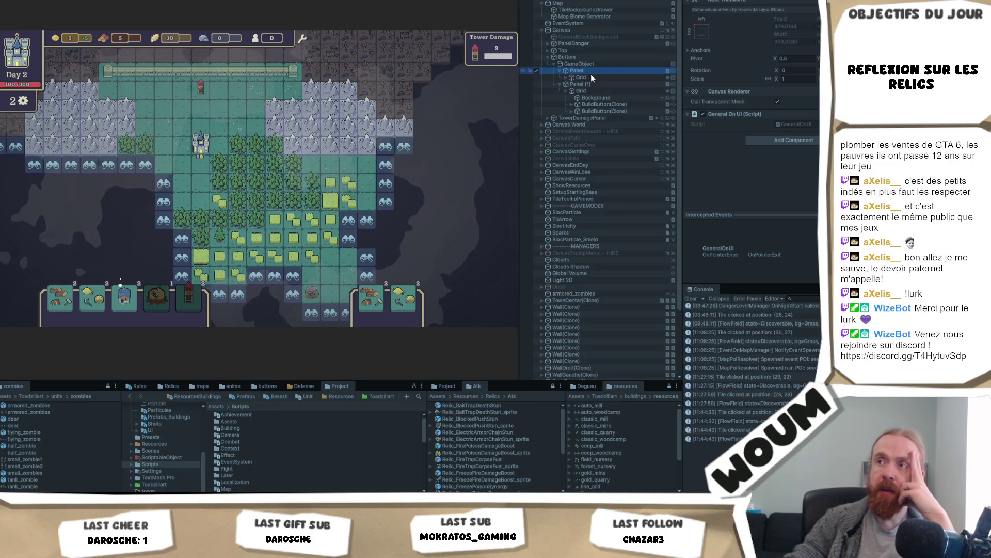
left_click(591, 78)
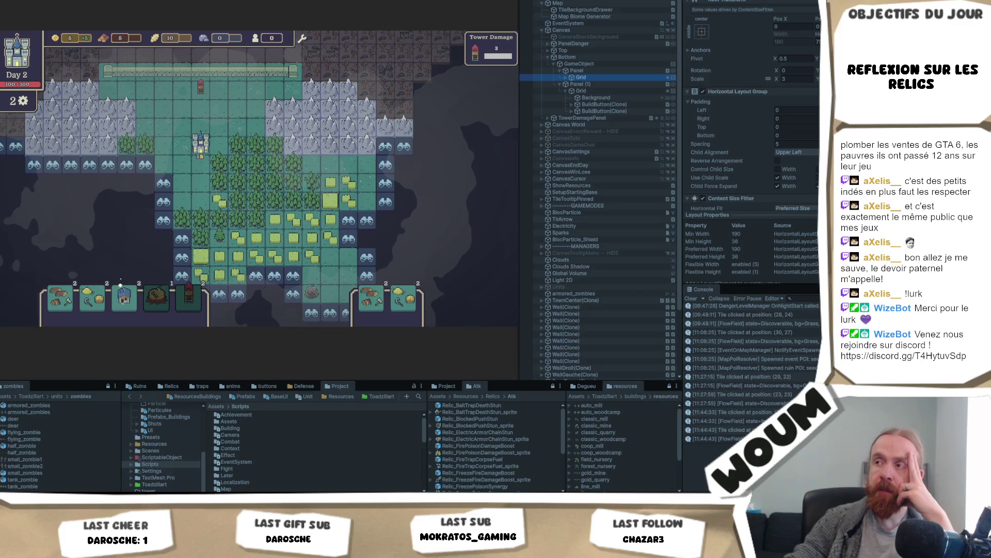
left_click(797, 152)
left_click(816, 200)
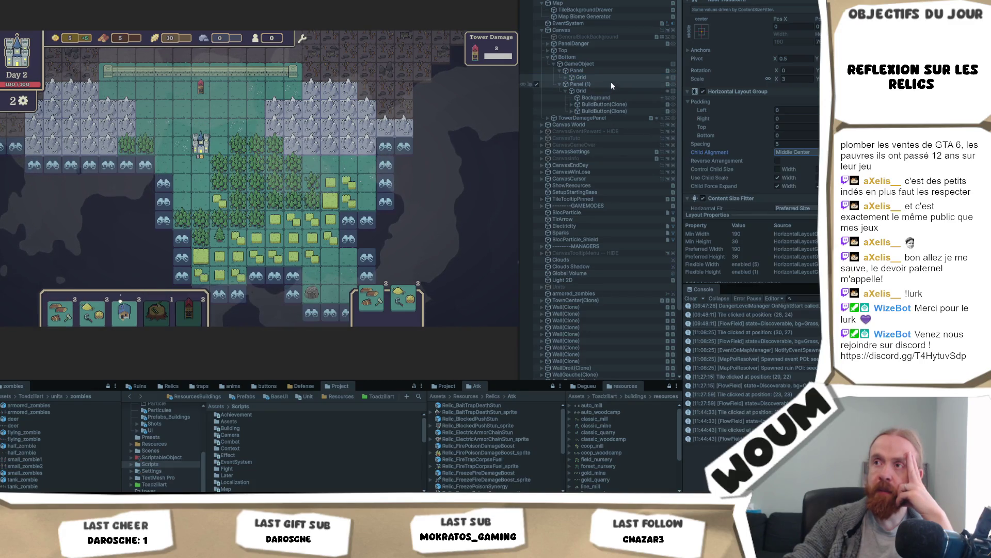
left_click(602, 63)
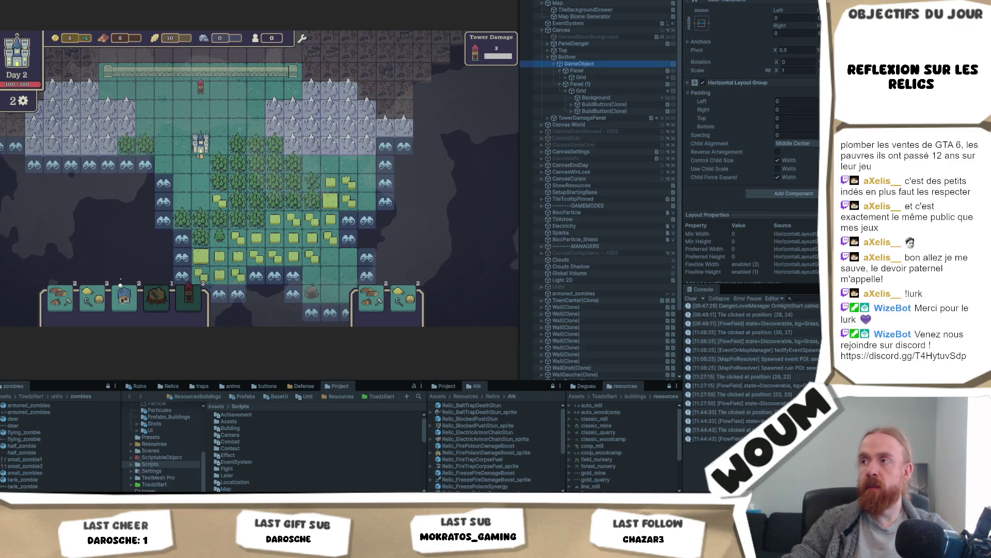
left_click(792, 165)
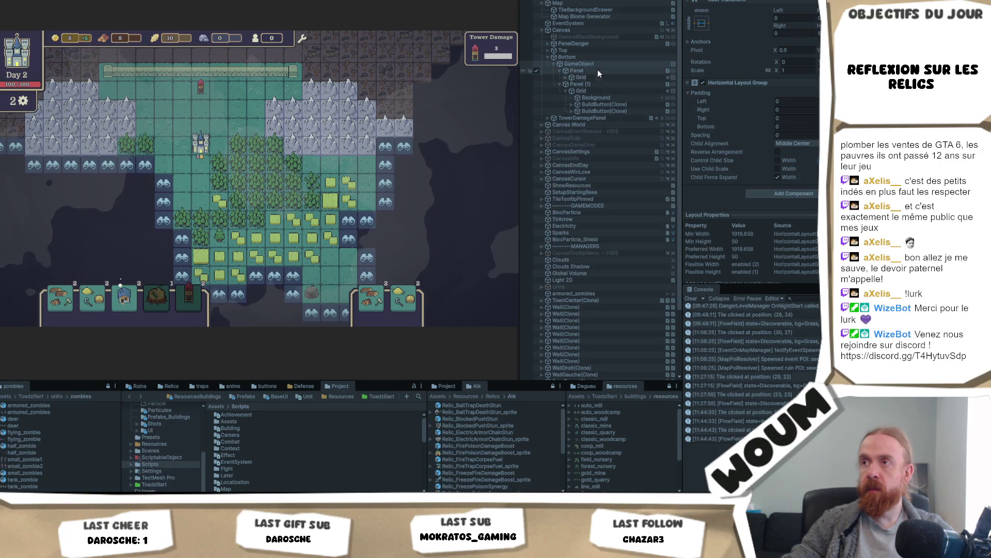
Duplicate a build button in the first Panel's Grid with Ctrl+D
left_click(571, 78)
left_click(598, 99)
key("ctrl+d")
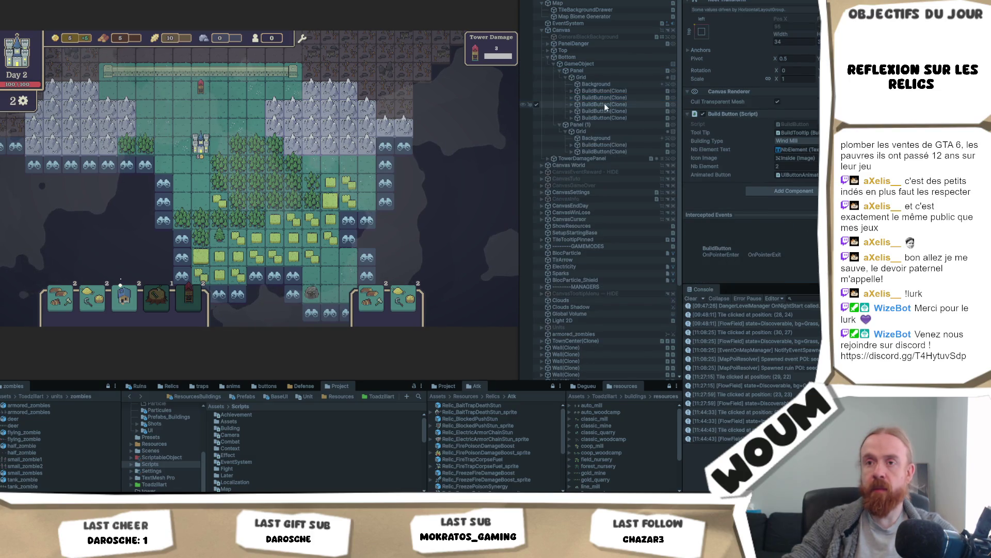
Duplicate the build button again and check the Grid, Panel and GameObject layouts
key("ctrl+d")
key("ctrl+d")
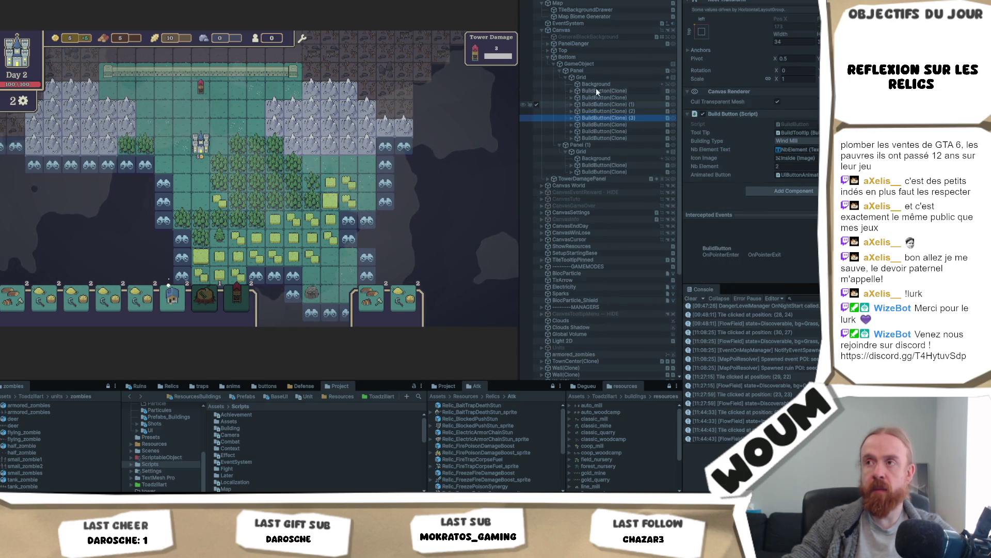
left_click(600, 78)
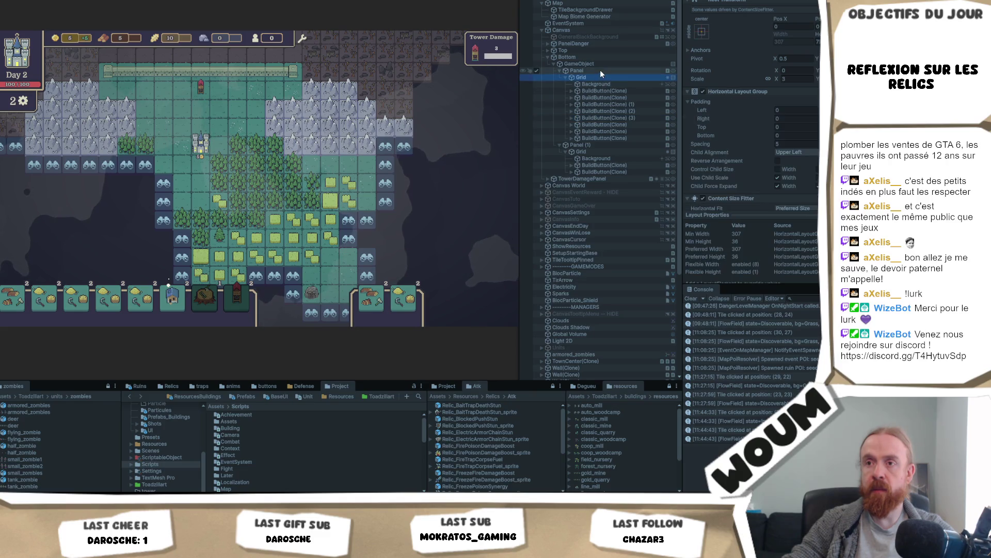
left_click(601, 70)
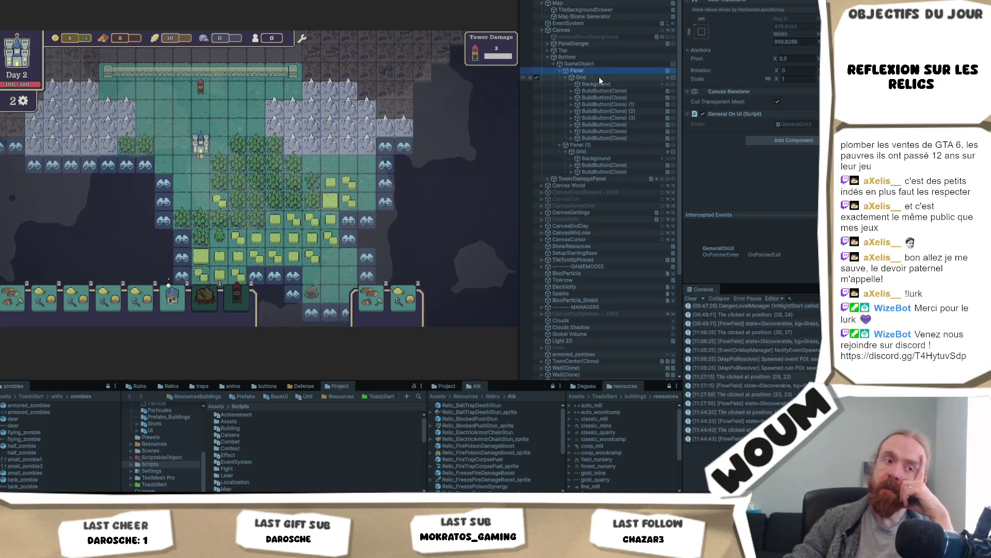
mouse_move(596, 84)
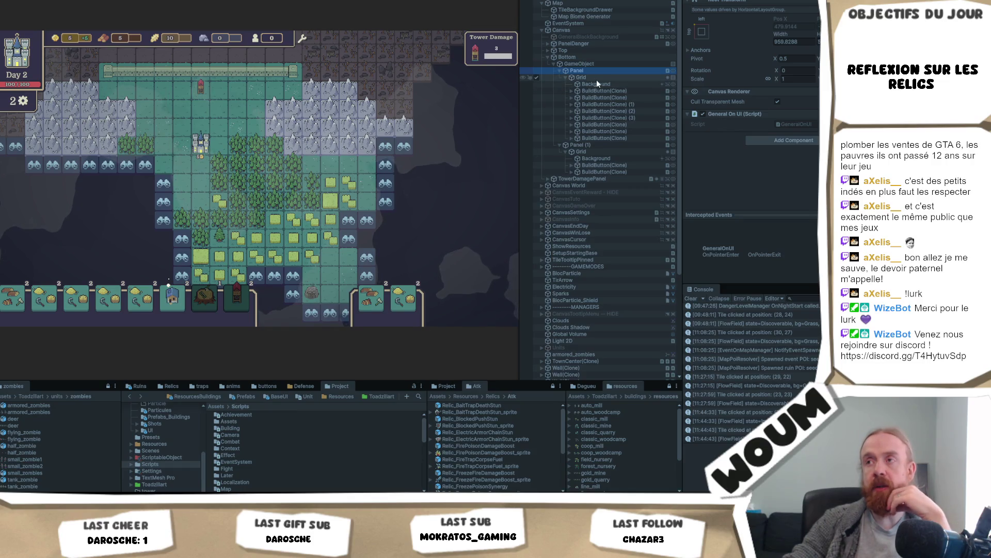
left_click(600, 64)
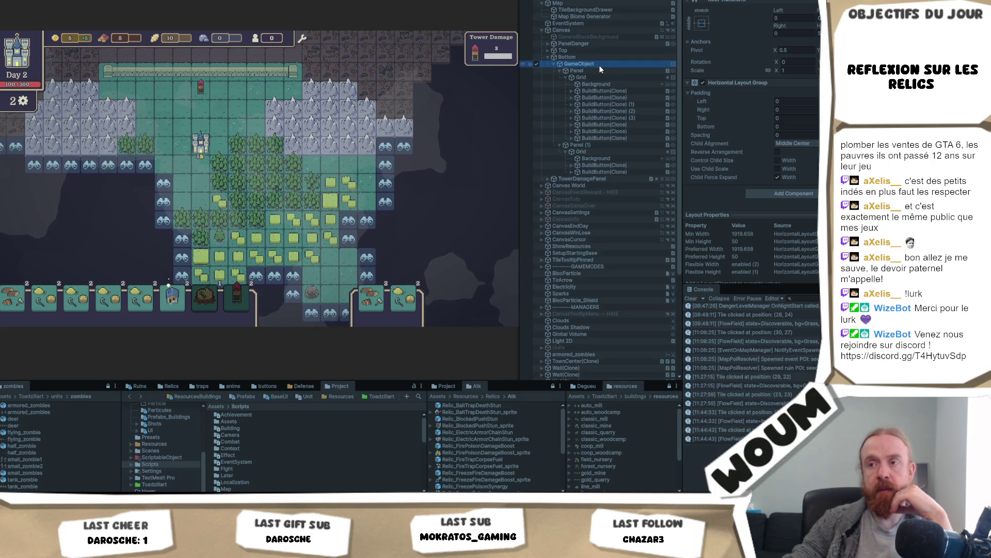
Inspect Panel (1), Panel and their Grids in turn, then show the scene editing view
left_click(598, 67)
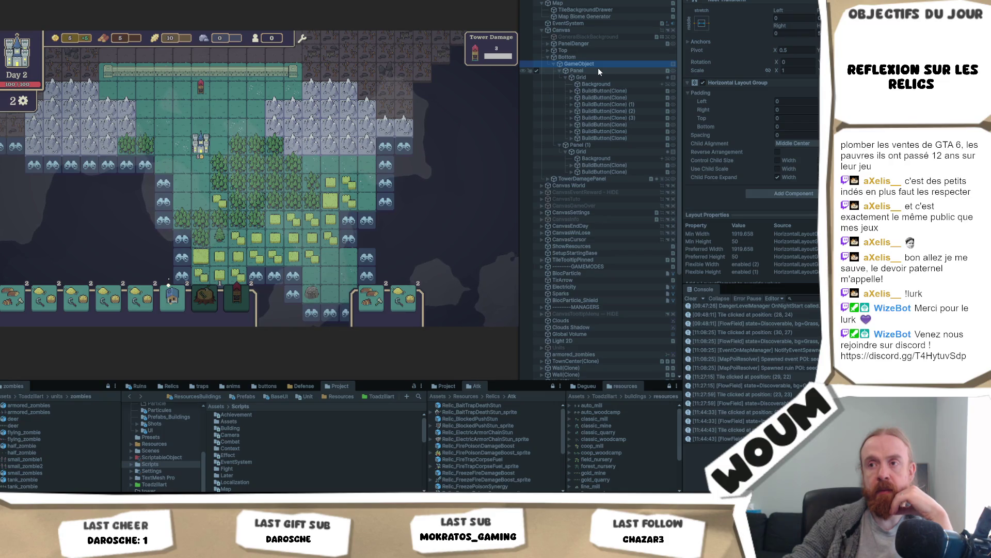
left_click(507, 276)
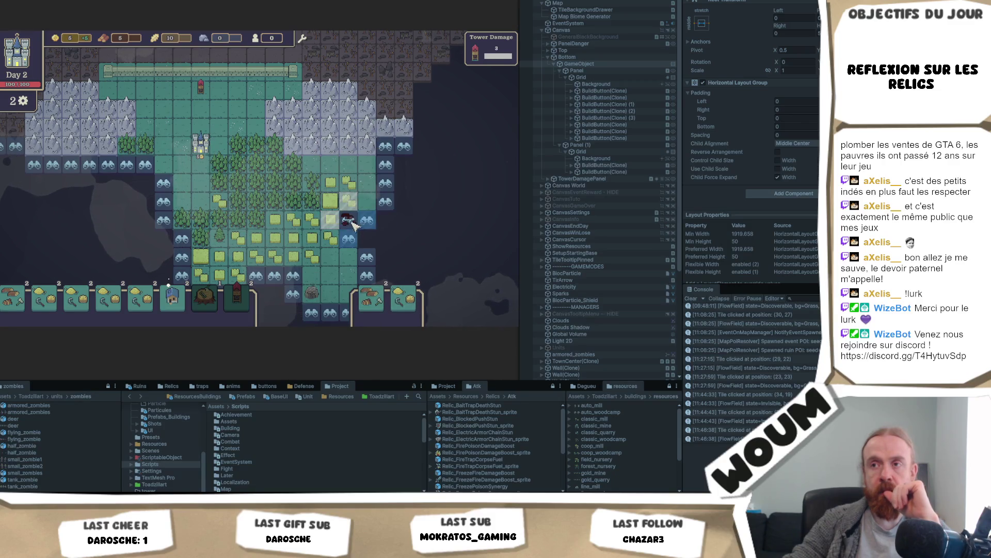
left_click(607, 151)
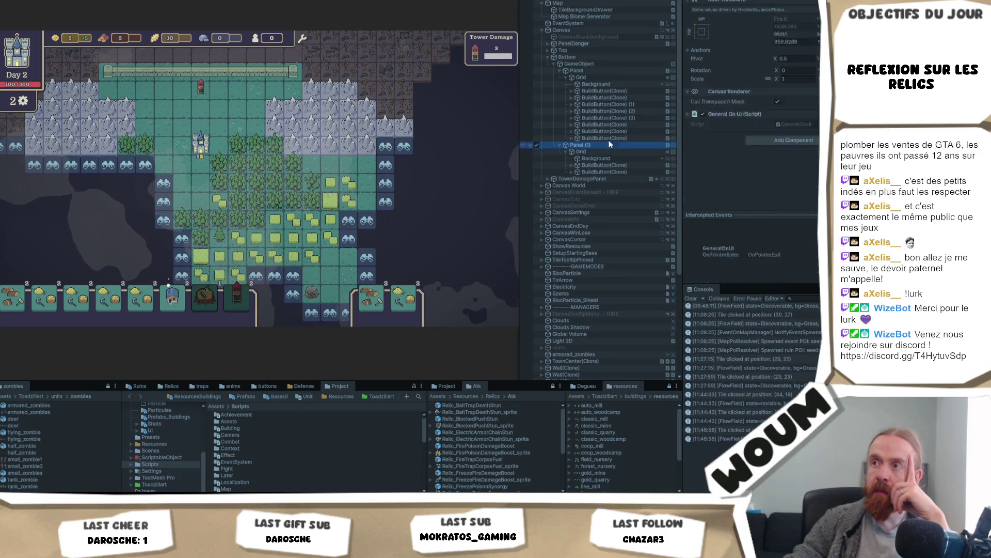
left_click(611, 69)
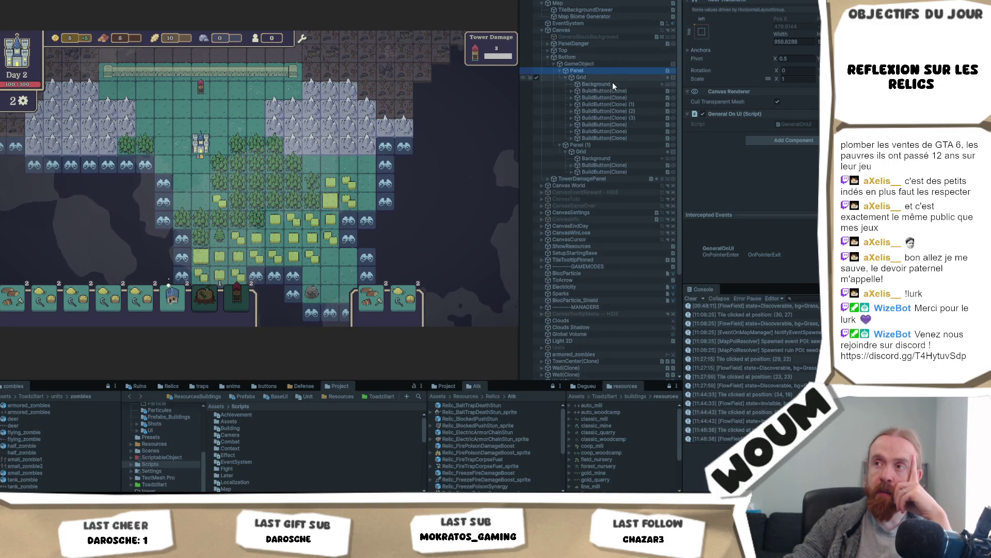
left_click(594, 143)
left_click(168, 284)
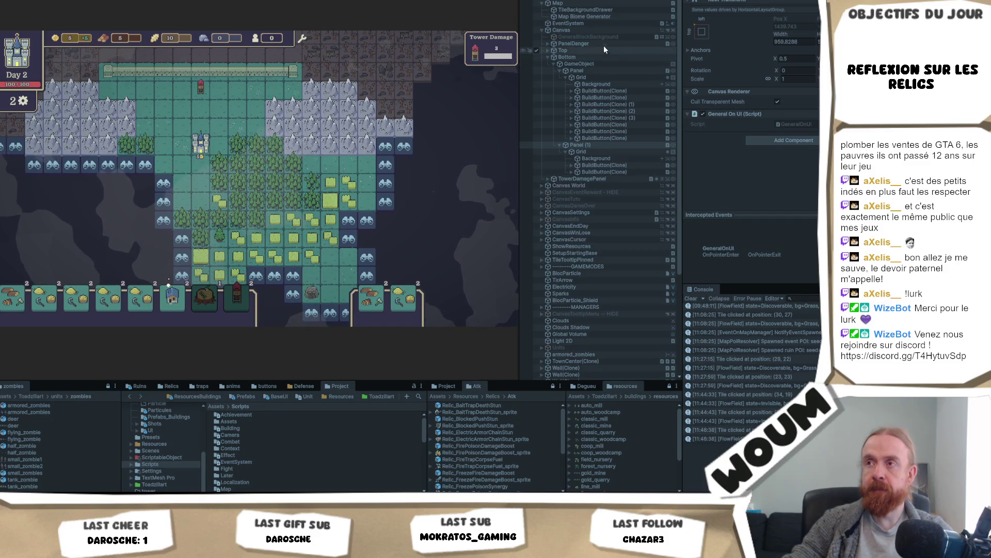
left_click(594, 70)
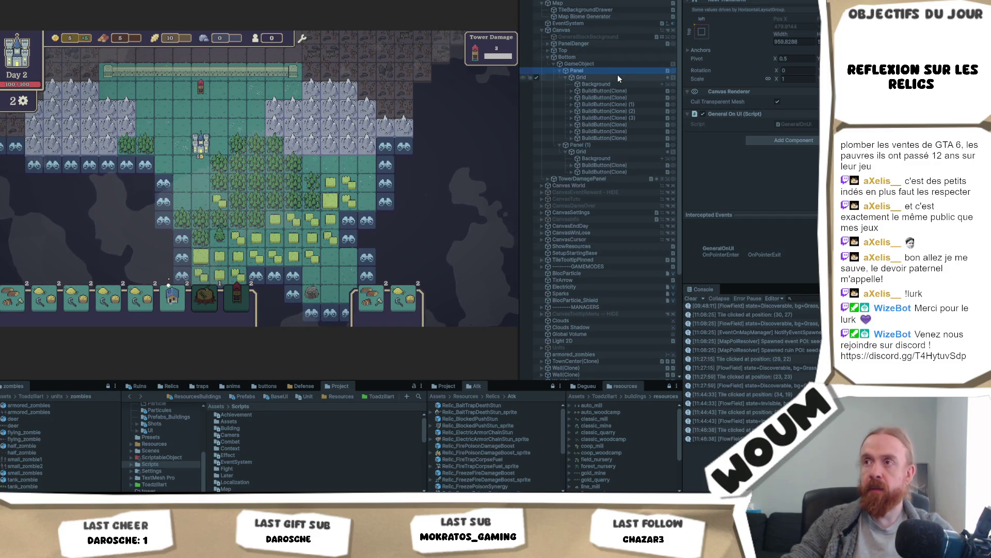
left_click(617, 76)
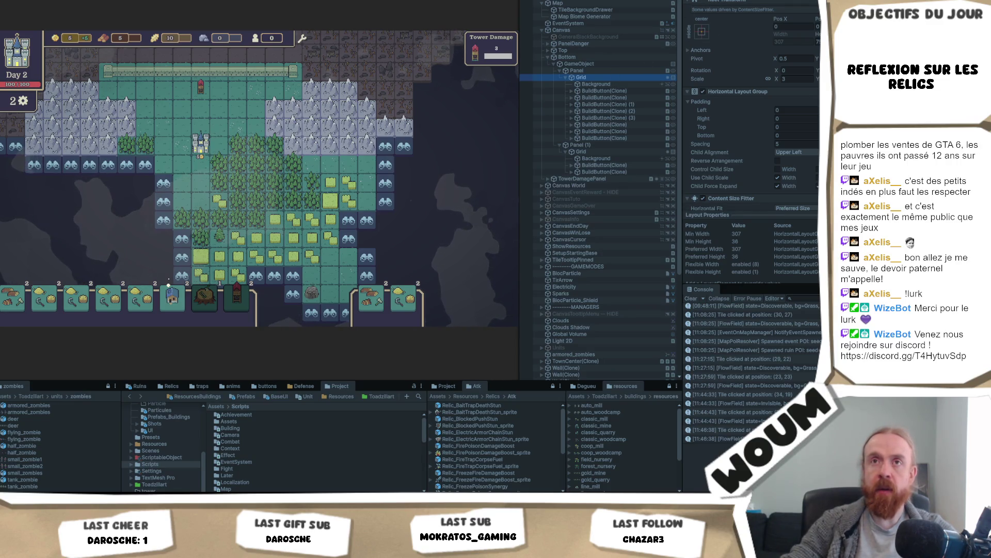
left_click(54, 8)
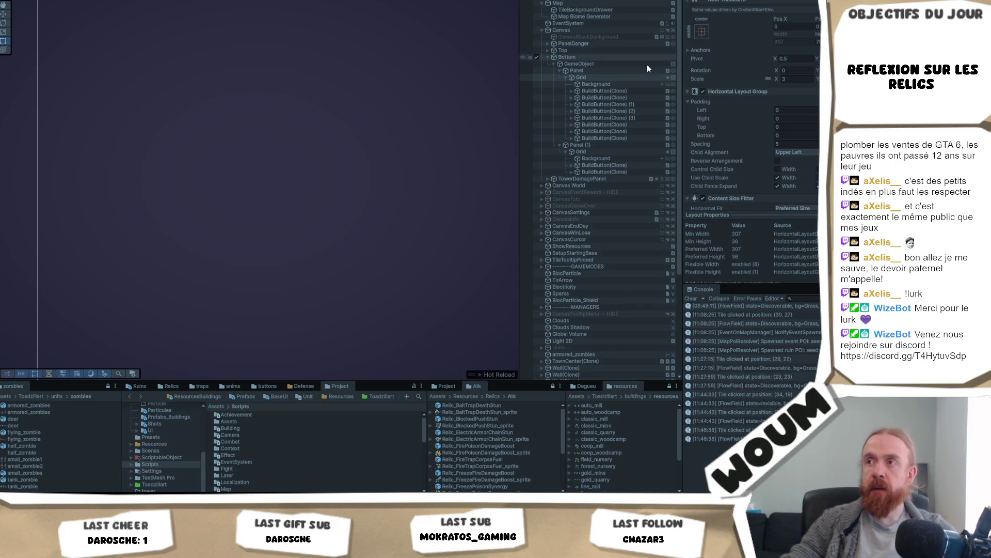
Frame the Grid in the scene and duplicate a build button in Panel (1) several times so the bottom bar spans the width
double_click(579, 76)
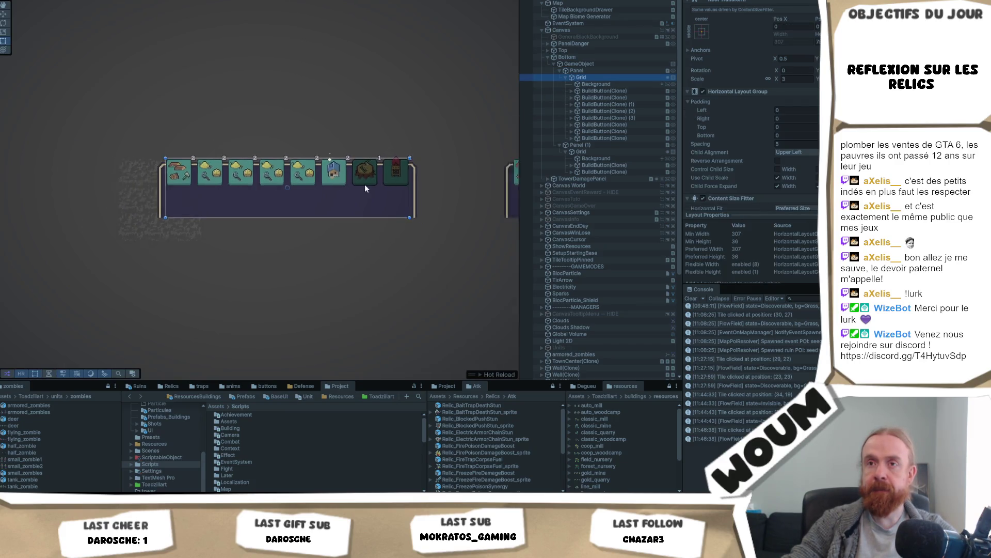
left_click(589, 69)
left_click(594, 62)
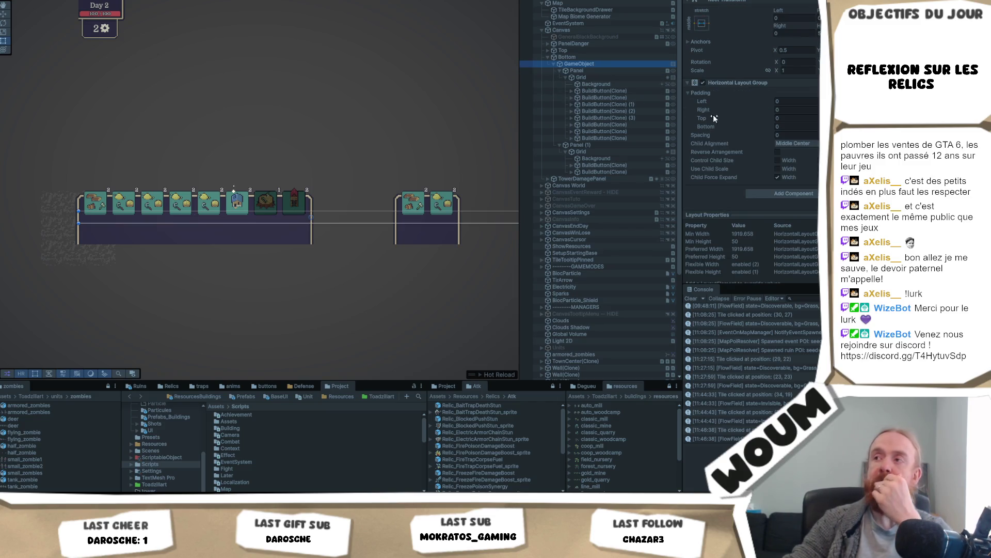
left_click(605, 171)
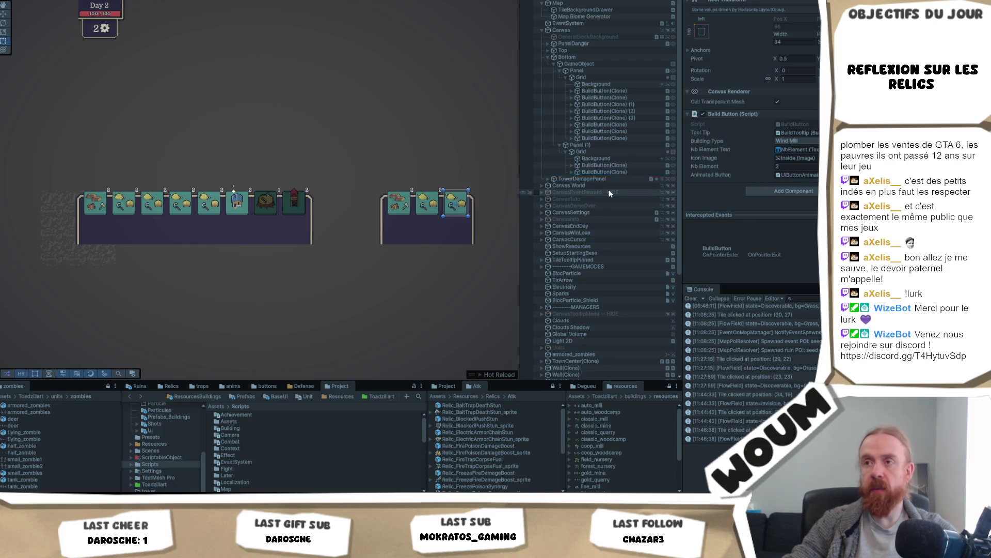
key("ctrl+d")
key("ctrl+d")
key("ctrl+d")
key("ctrl+d")
key("ctrl+d")
key("ctrl+d")
key("ctrl+d")
key("ctrl+d")
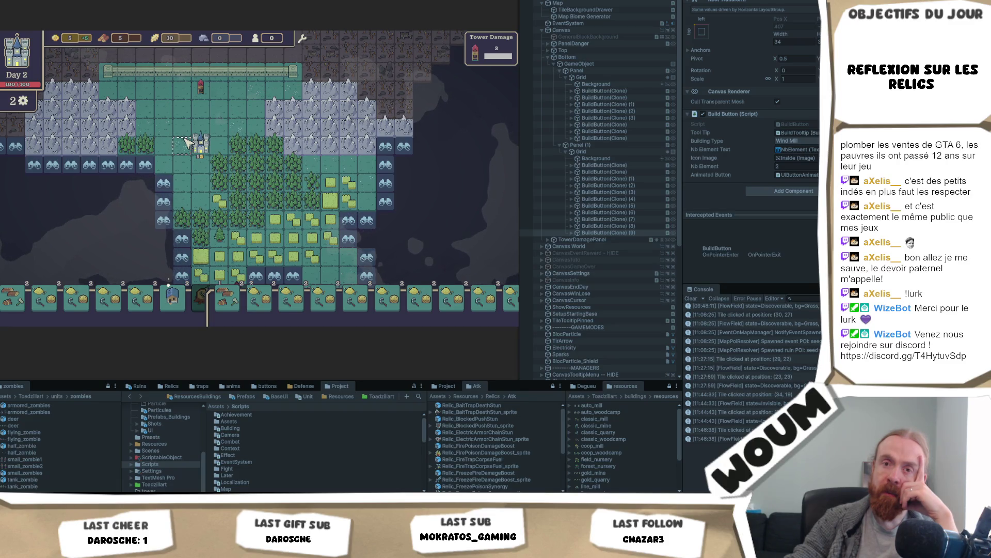
Drag Panel (1) out of Bottom so it becomes a vertical column of build buttons beside the map
left_click(596, 145)
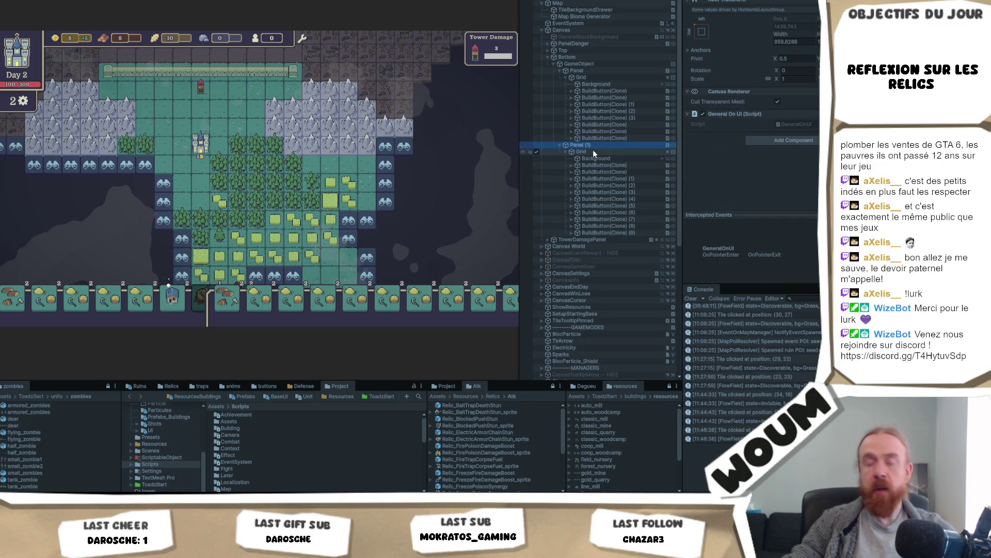
left_click(595, 153)
left_click_drag(586, 146, 596, 55)
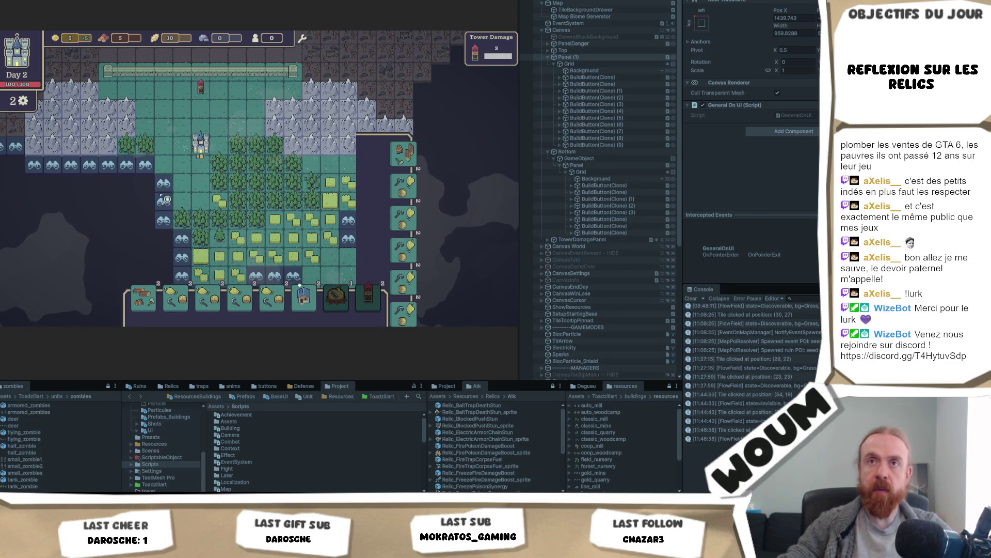
Anchor the vertical Panel (1) to the left edge and shift the build column further left
key("ctrl+1")
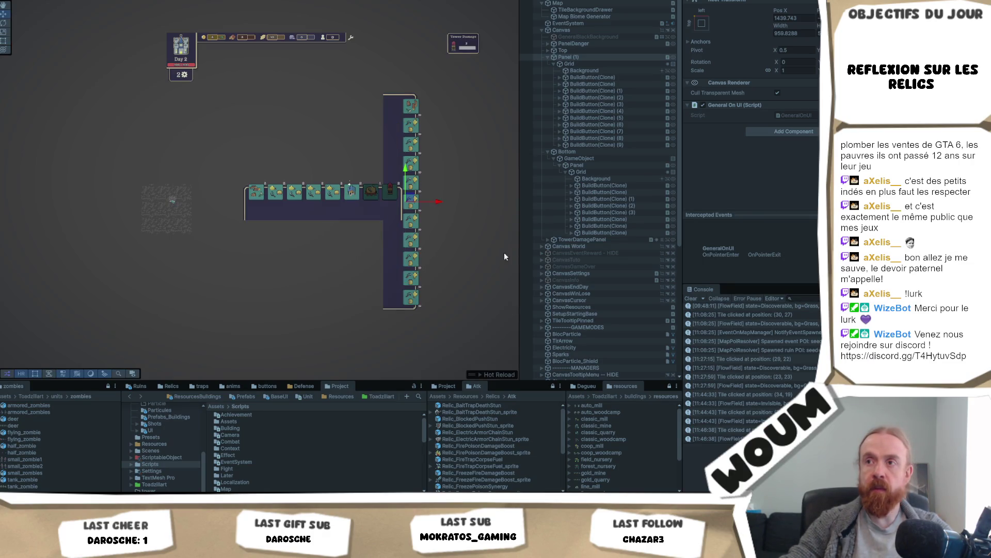
left_click(703, 23)
left_click(731, 109, "alt")
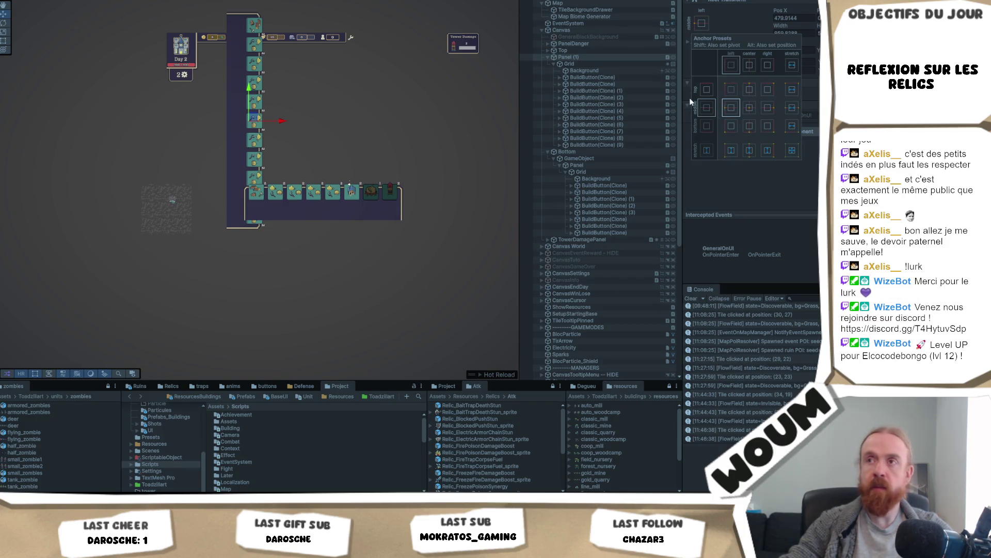
key("ctrl+2")
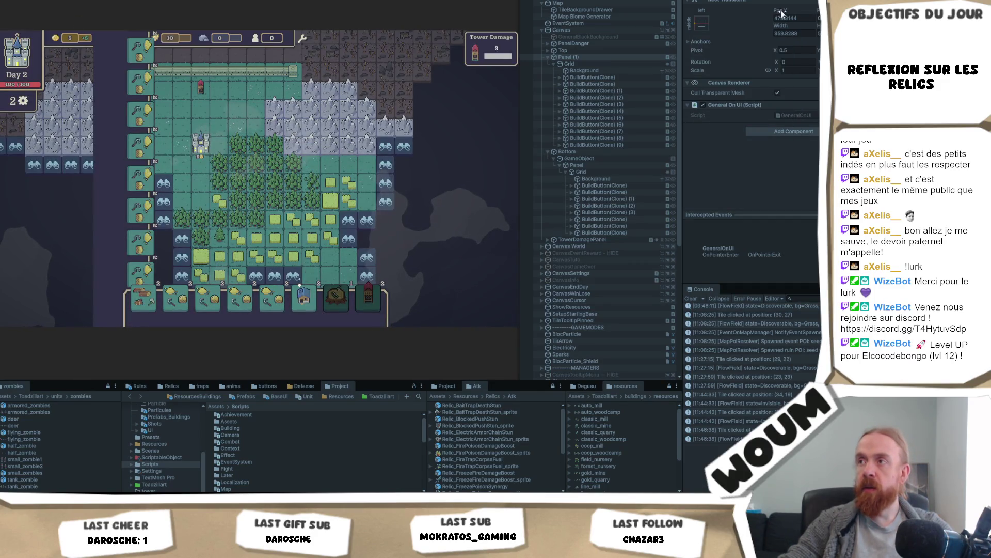
left_click_drag(783, 14, 693, 62)
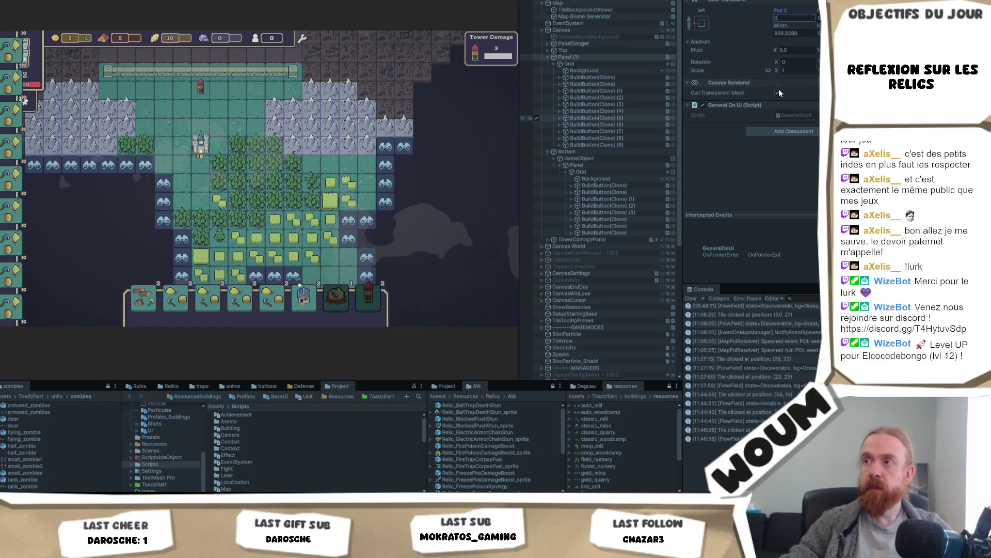
Delete build button clones 3 to 9 from the left panel and check the panel and Grid layouts
left_click(611, 145)
left_click(625, 105, "shift")
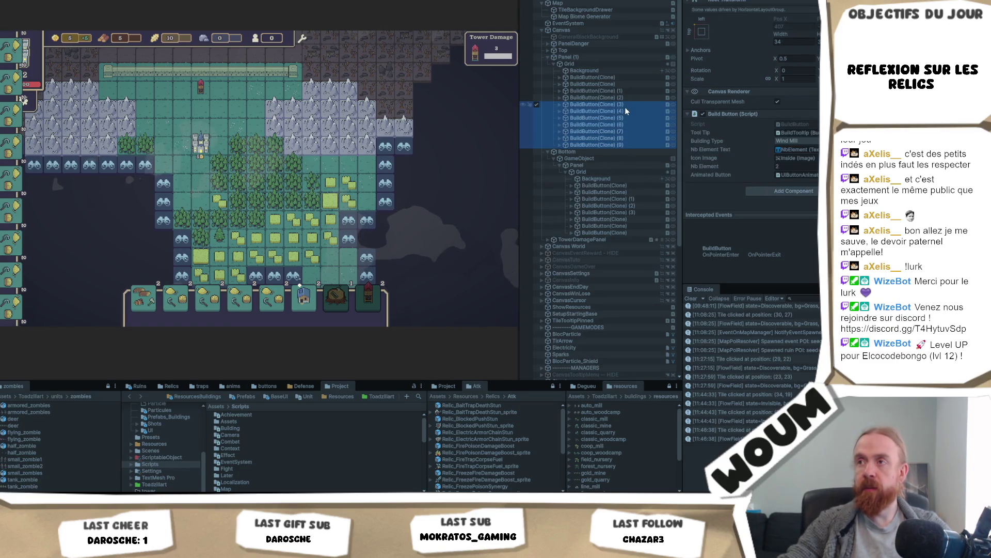
key("Delete")
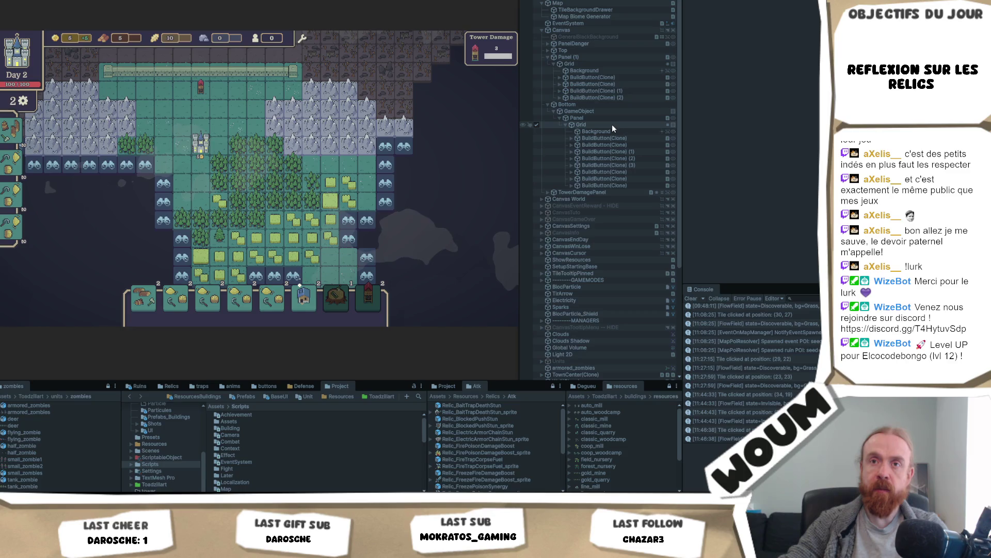
left_click(602, 57)
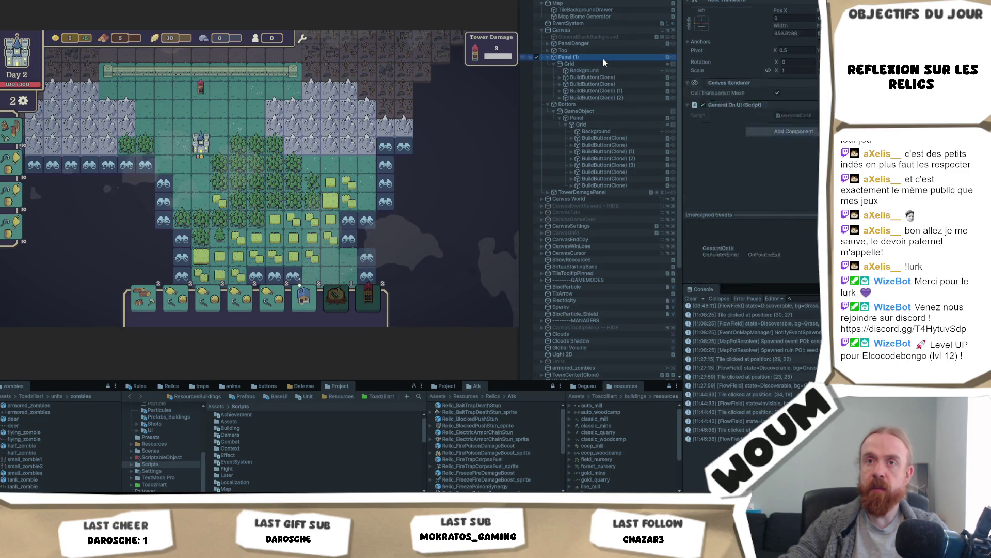
left_click(619, 64)
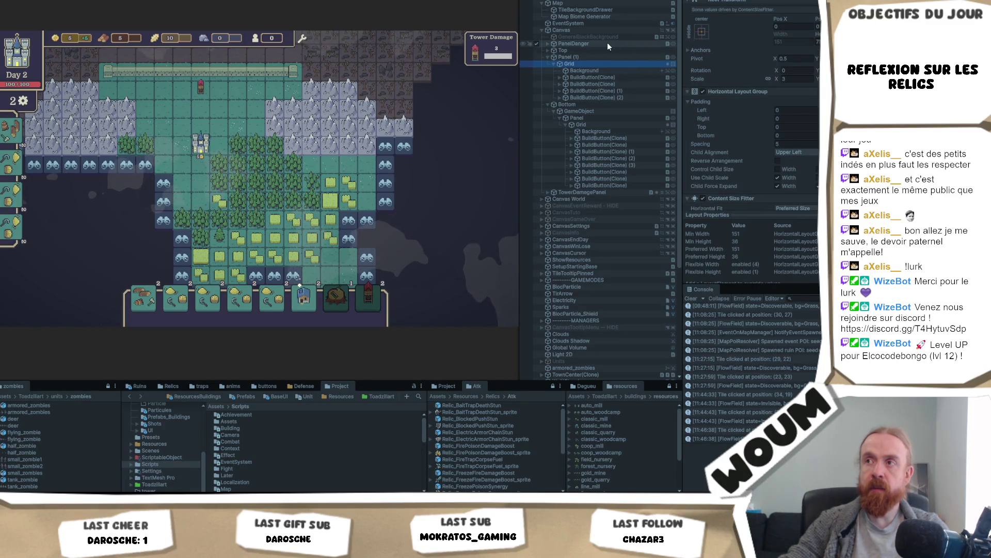
left_click(598, 58)
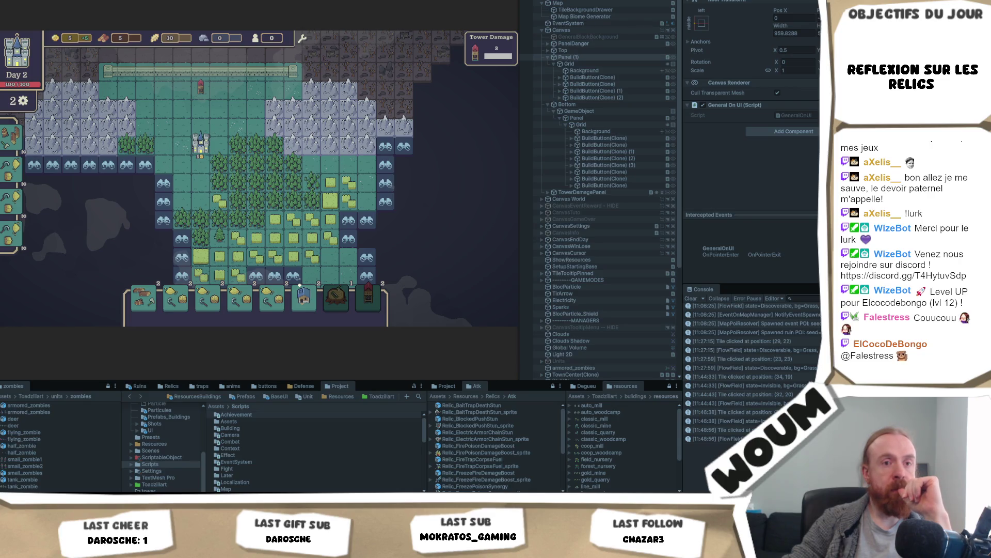
mouse_move(304, 297)
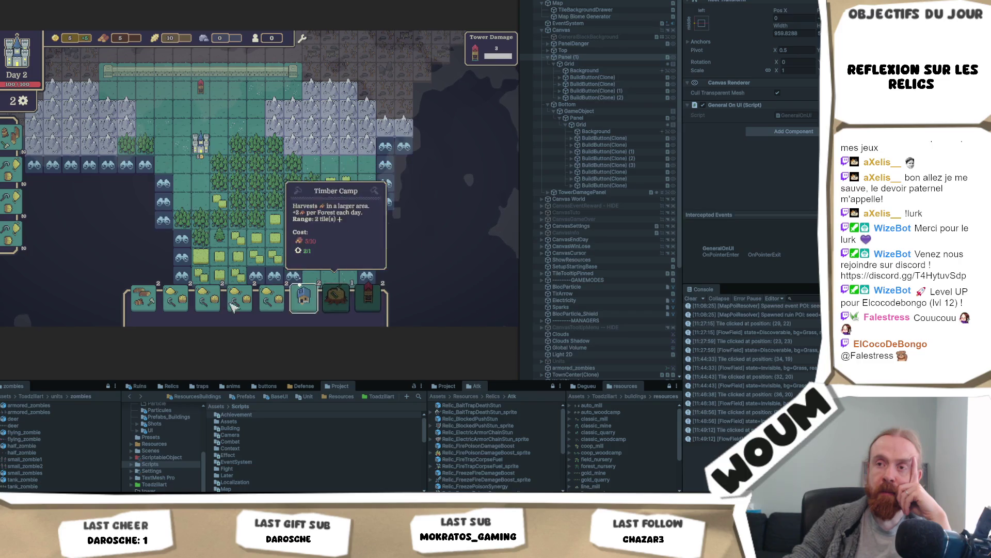
Pan the game map to check the build bars, then switch to the biome mind map
key("d")
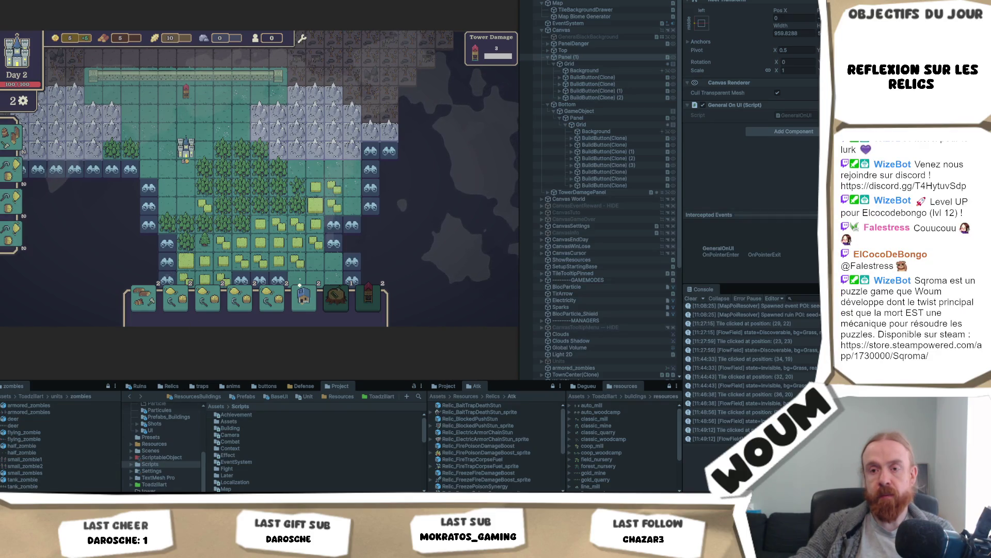
key("alt+Tab")
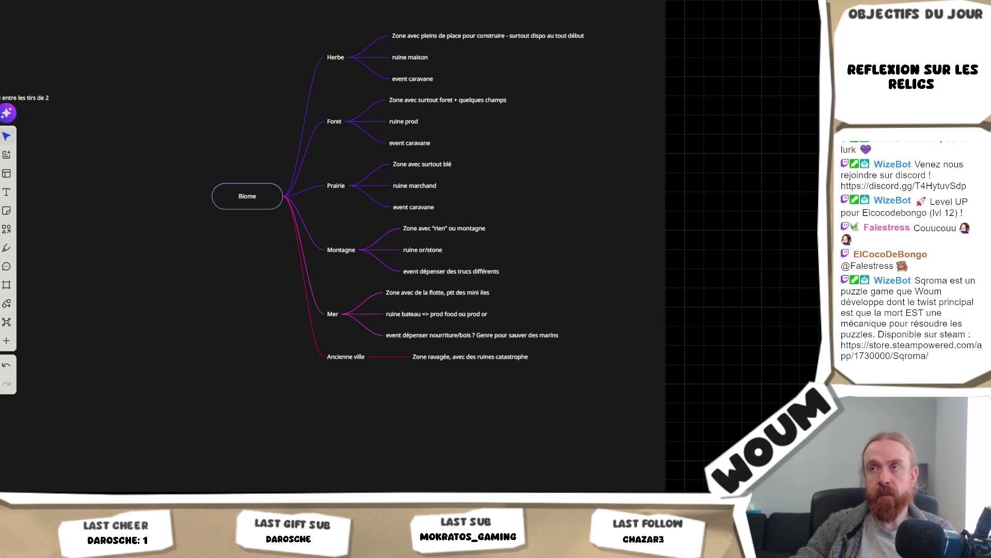
Review the Word design notes after the mind map, then return to the Unity game
key("alt+Tab")
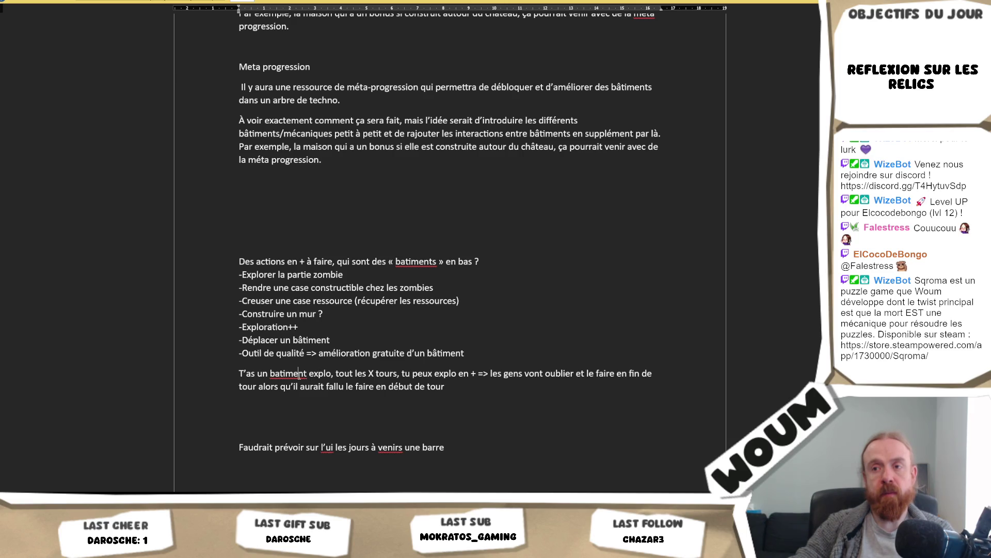
key("alt+Tab")
key("alt+Tab")
key("alt+Tab")
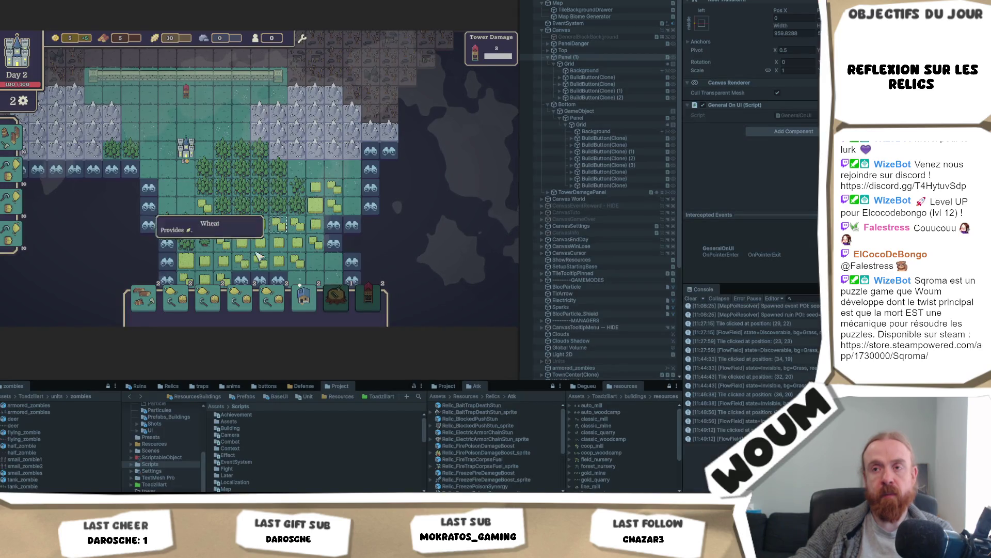
left_click(144, 298)
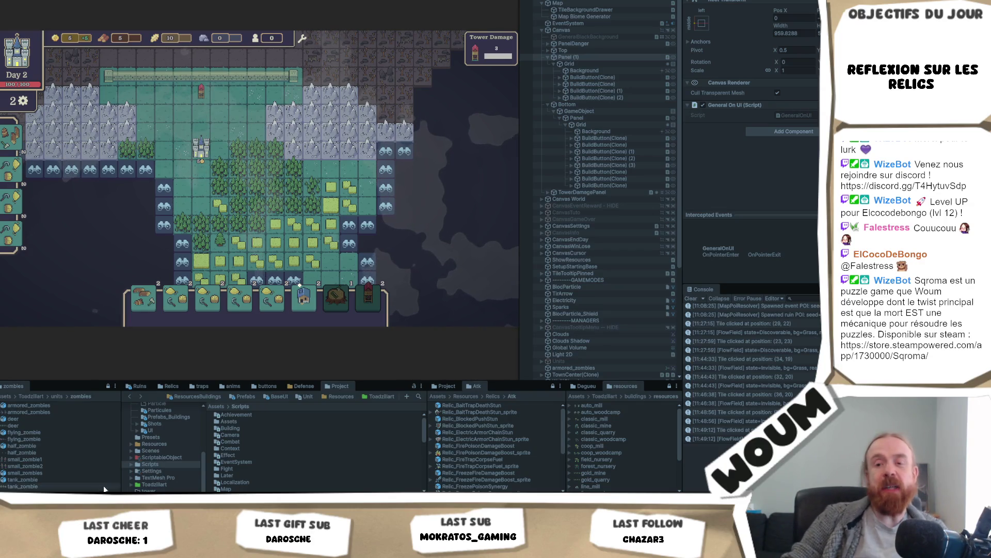
key("alt+Tab")
key("alt+Tab")
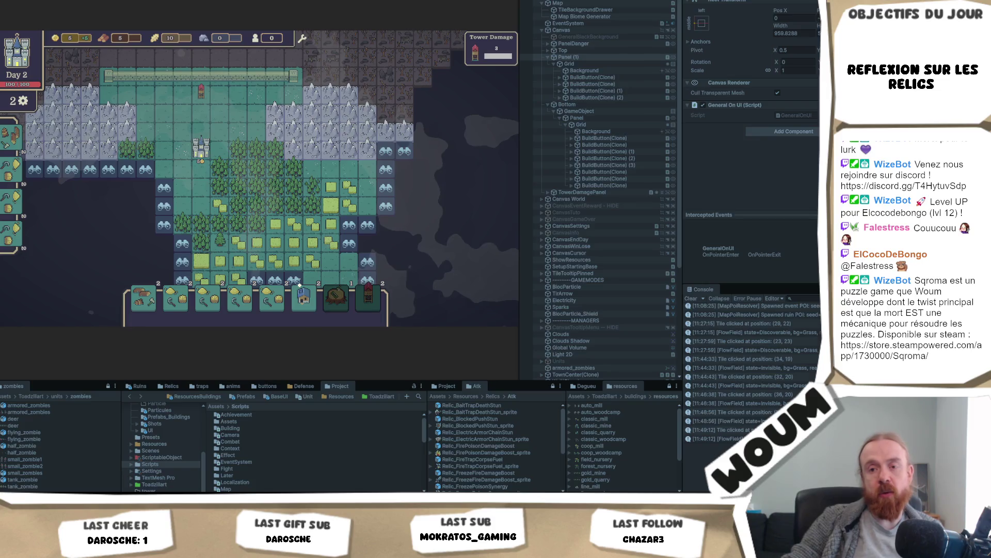
key("alt+Tab")
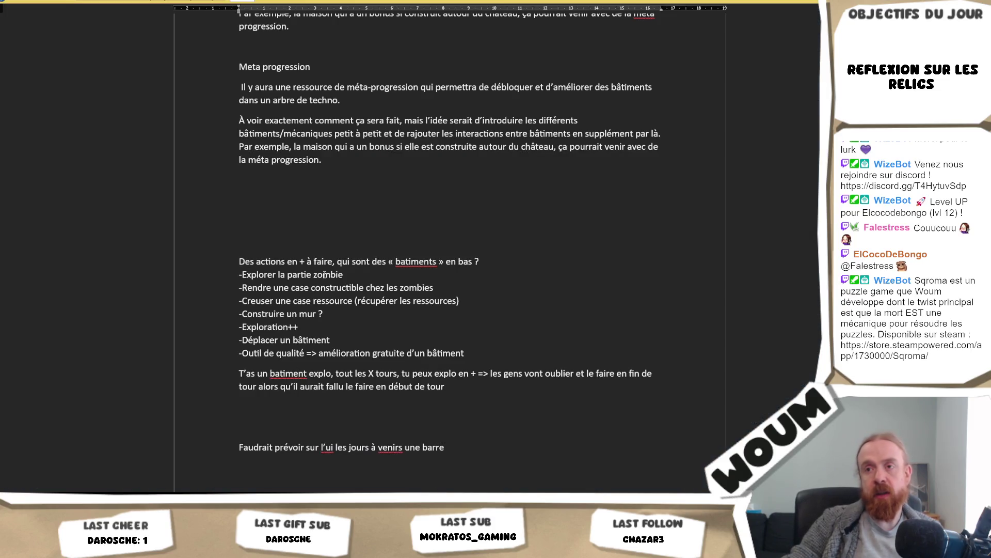
left_click(367, 300)
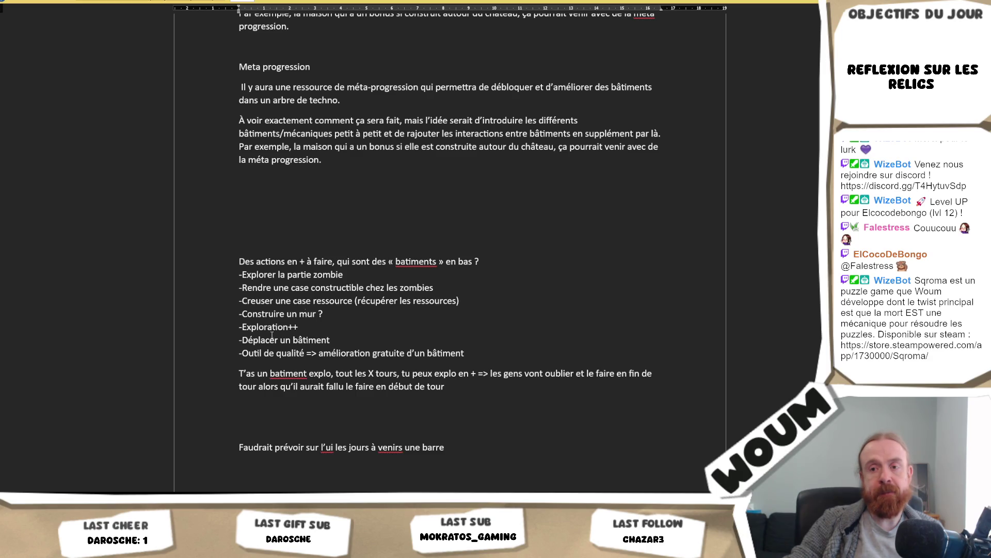
key("alt+Tab")
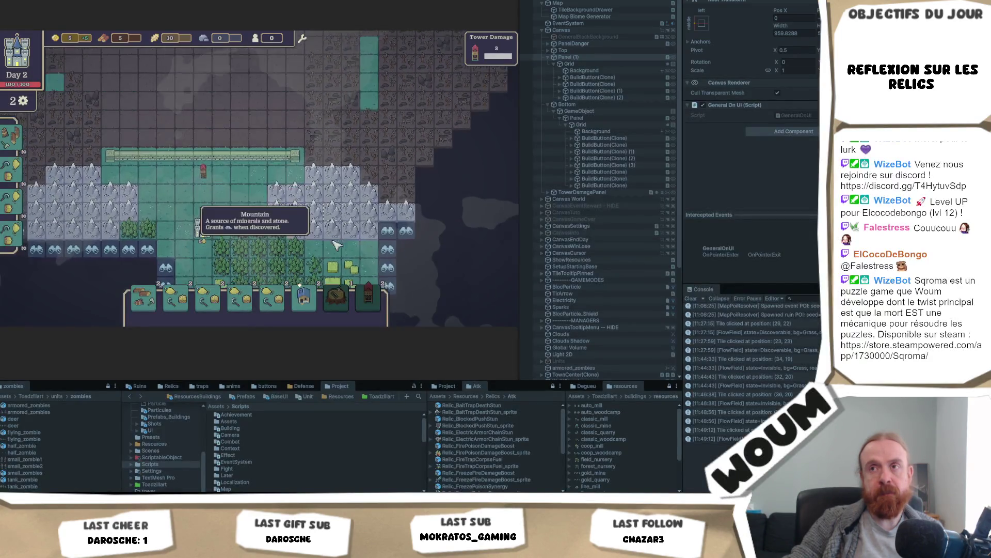
Pan across the unexplored area and back to center the map on the explored kingdom
key("w")
key("d")
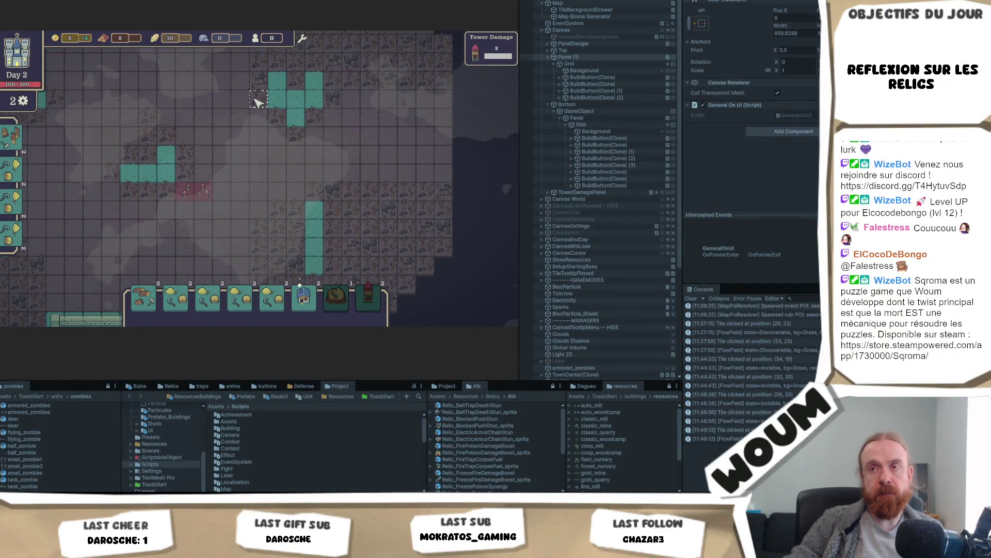
key("a")
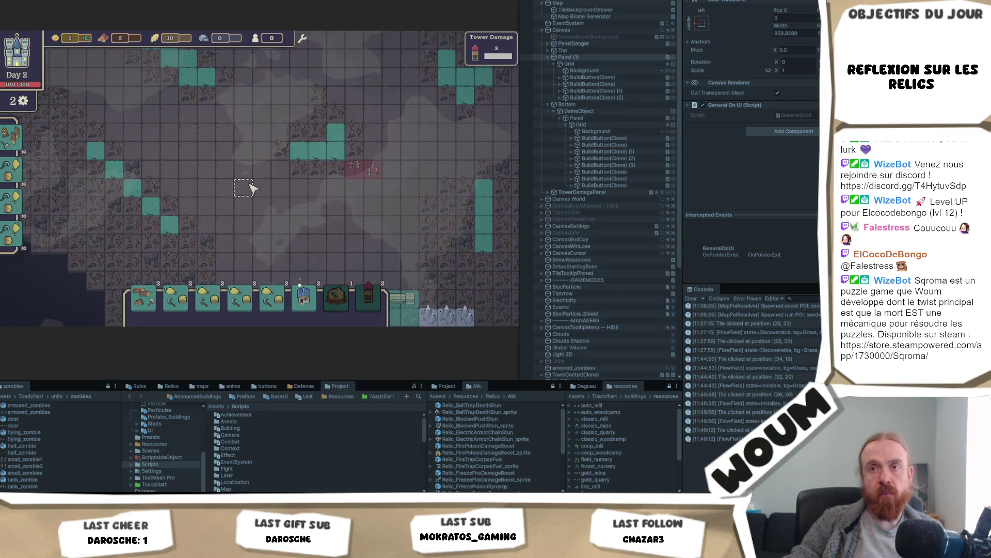
key("s")
key("d")
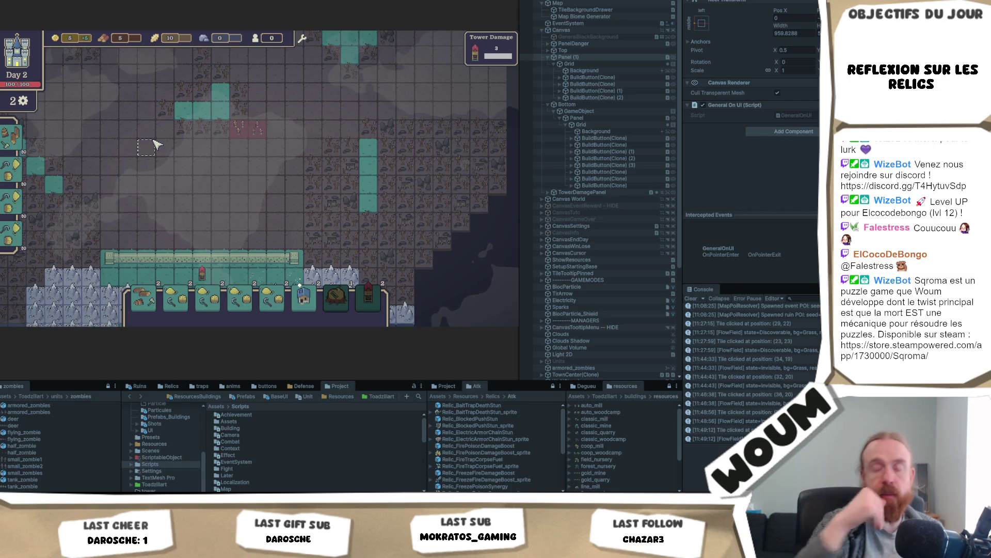
key("s")
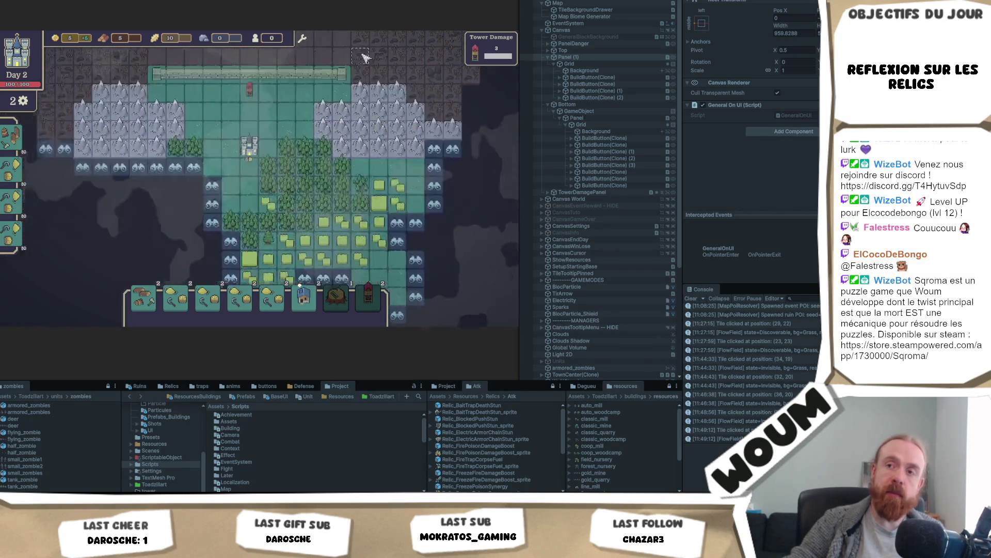
key("s")
key("d")
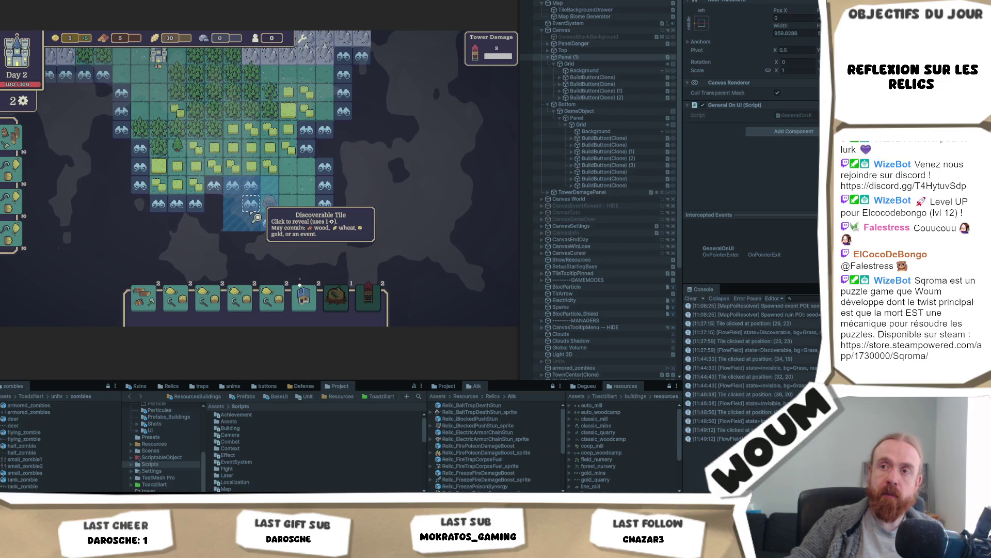
Reveal the discoverable tile beside the farmland, then switch to the design notes document
left_click(263, 207)
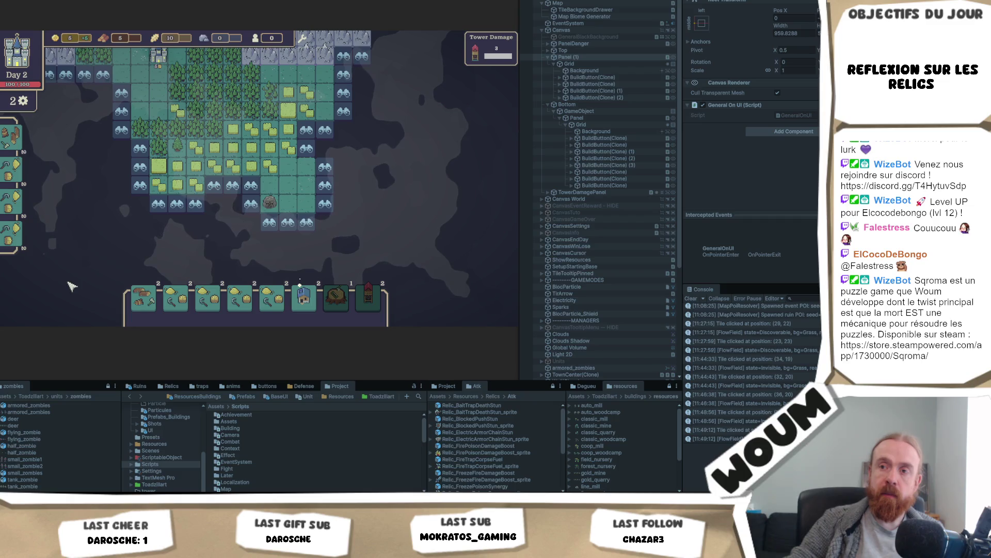
key("alt+Tab")
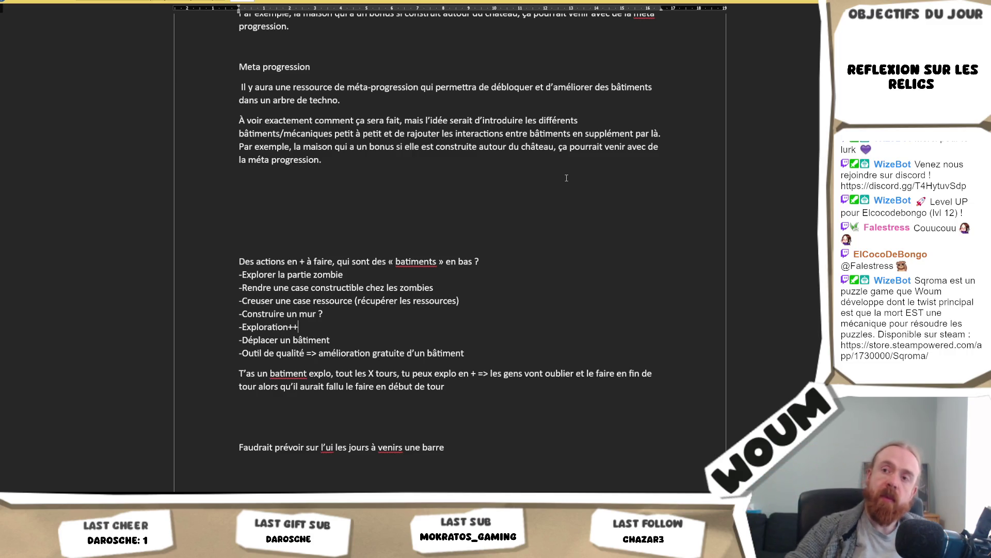
right_click(404, 195)
left_click(353, 288)
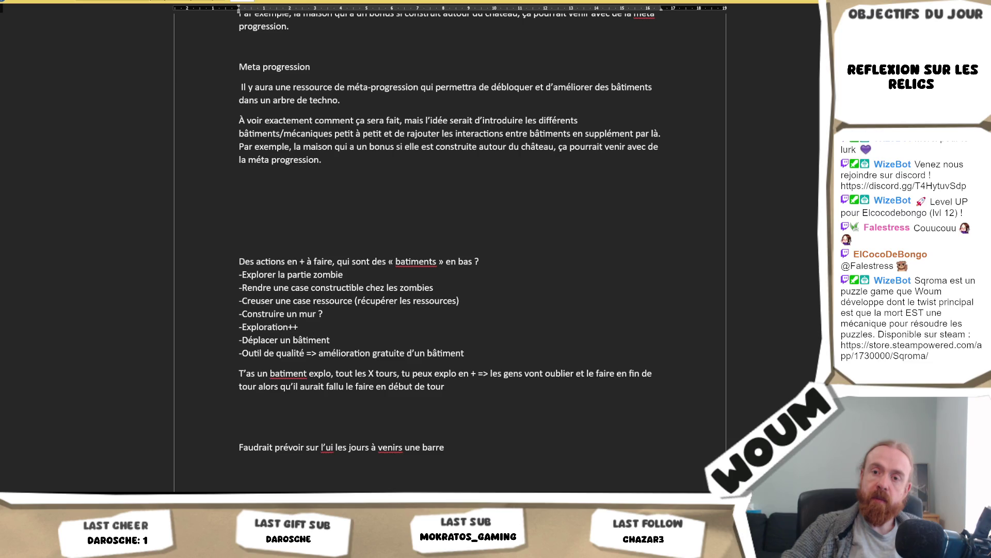
key("alt+Tab")
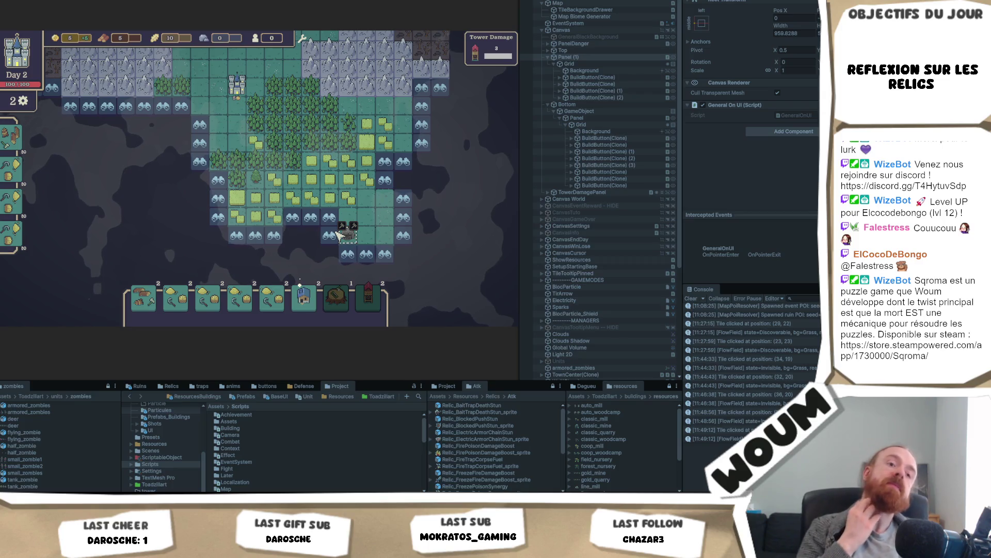
key("alt+Tab")
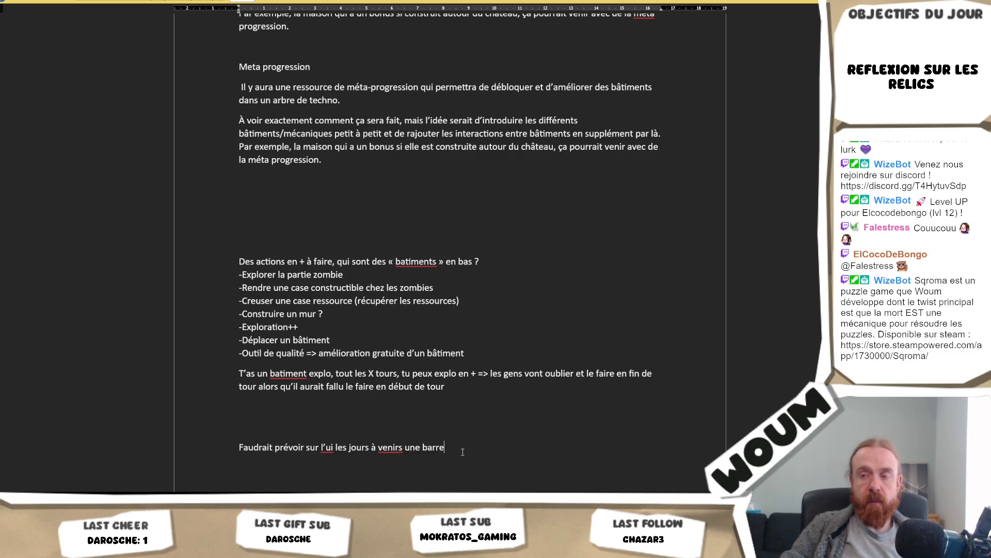
type("Si le royaume grandi, relou de devoir aller vi")
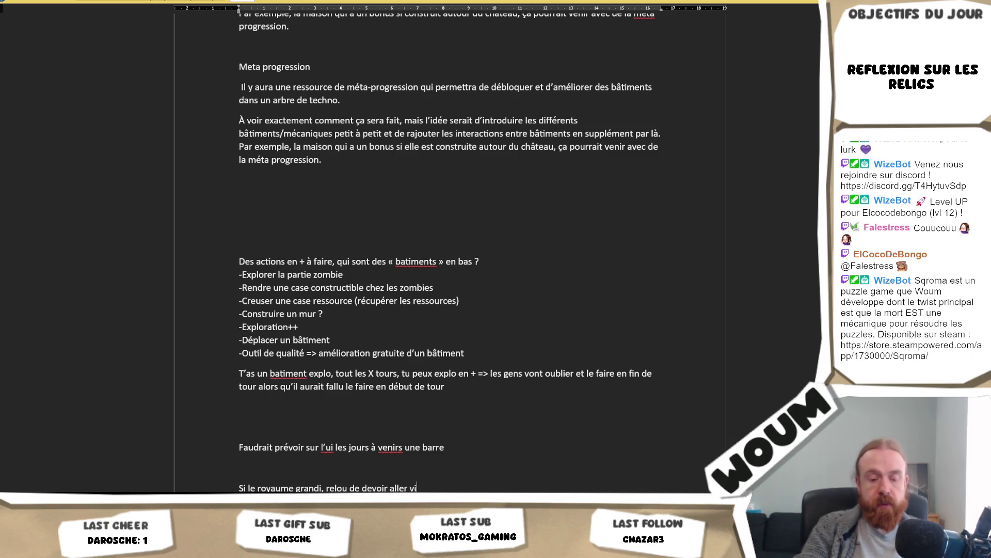
type("siter pour retrouver caravane et compagnie")
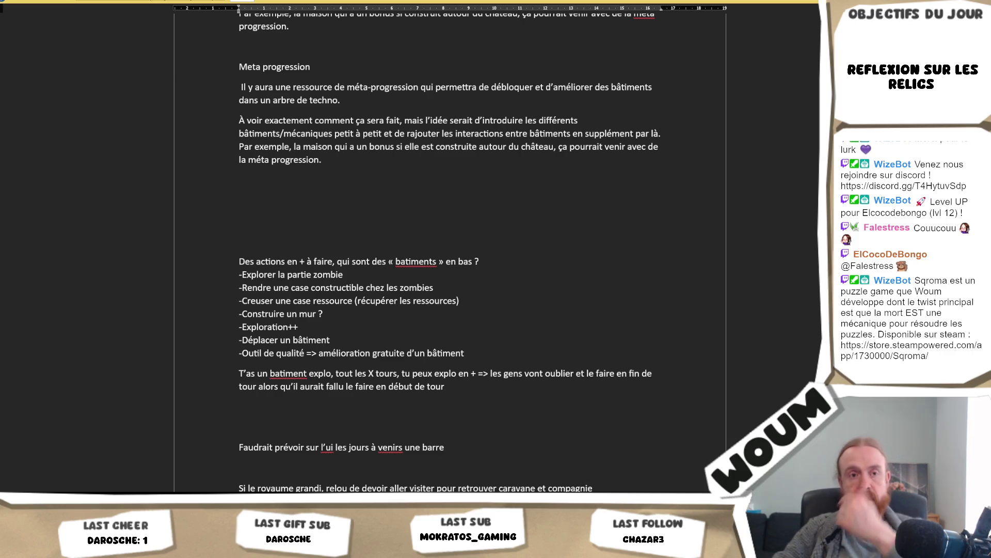